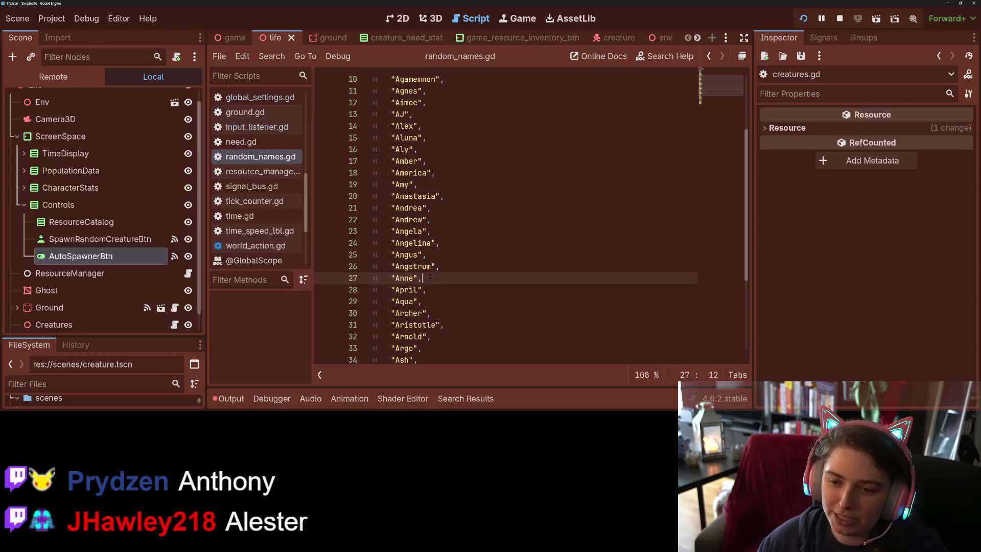
# - Add a new comma-terminated name entry after "Anne" and save the script
pyautogui.press('Return')
pyautogui.write('"Anthony')
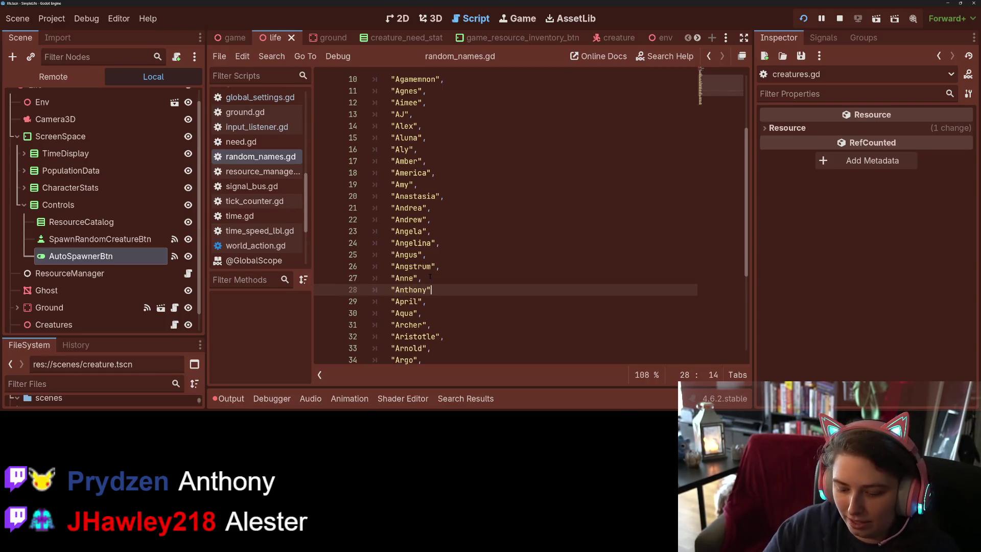
pyautogui.write(',')
pyautogui.hotkey('ctrl', 's')
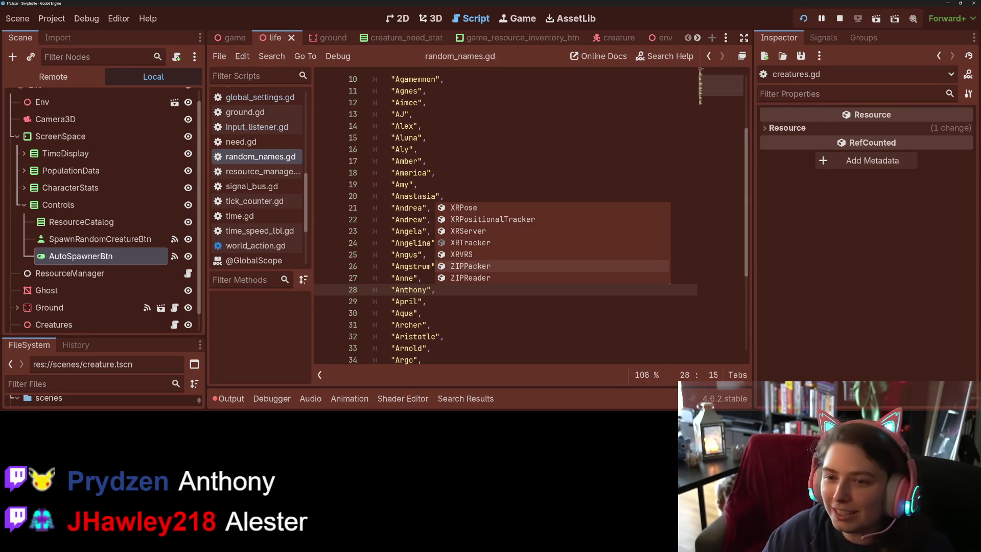
pyautogui.click(417, 196)
# - Insert another quoted name entry on a new line before "Alex" in name_list
pyautogui.click(426, 126)
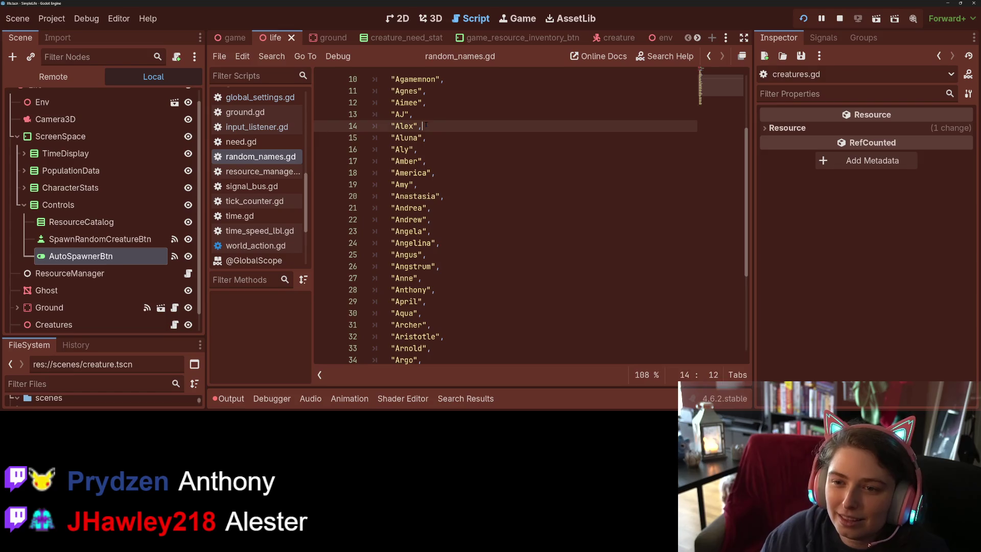
pyautogui.press('Up')
pyautogui.press('Return')
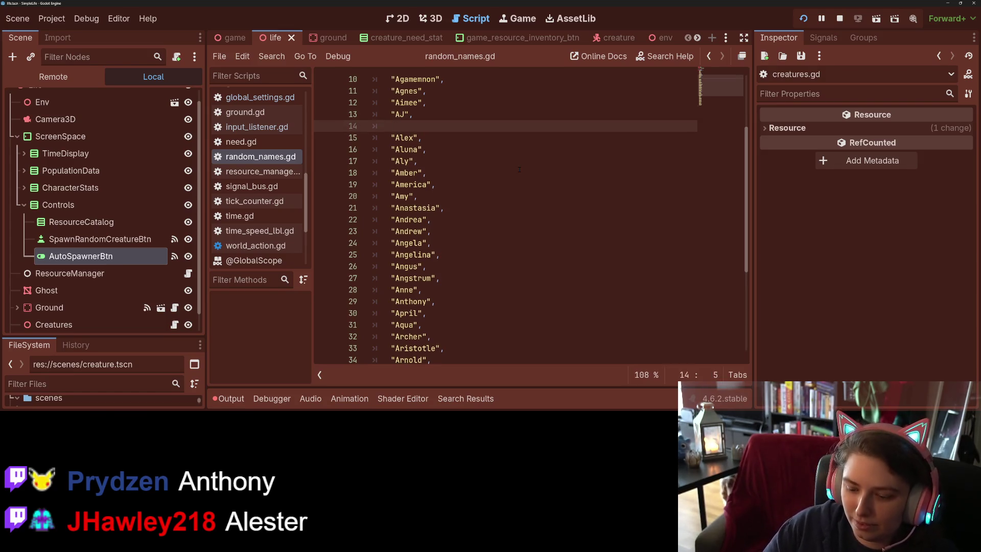
pyautogui.write('"Al')
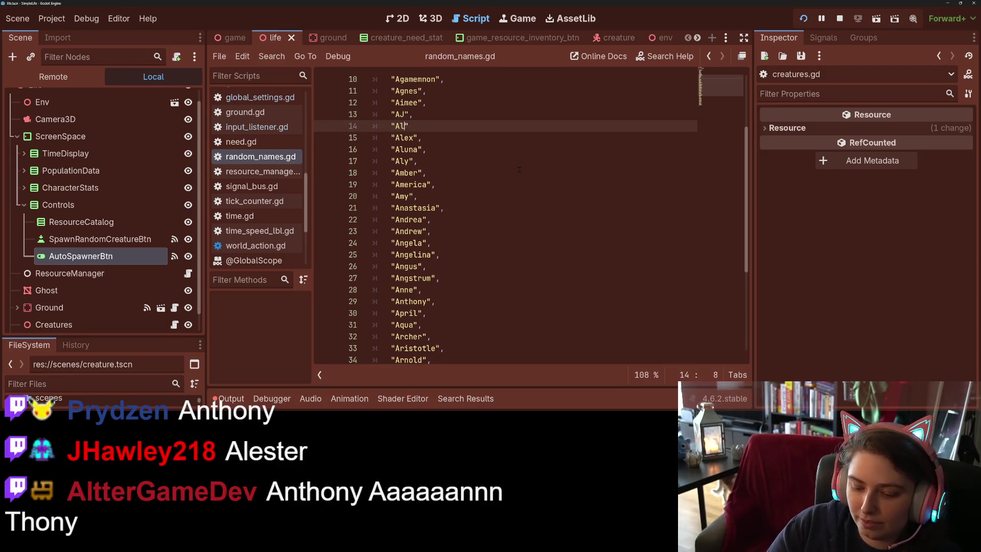
pyautogui.write(',')
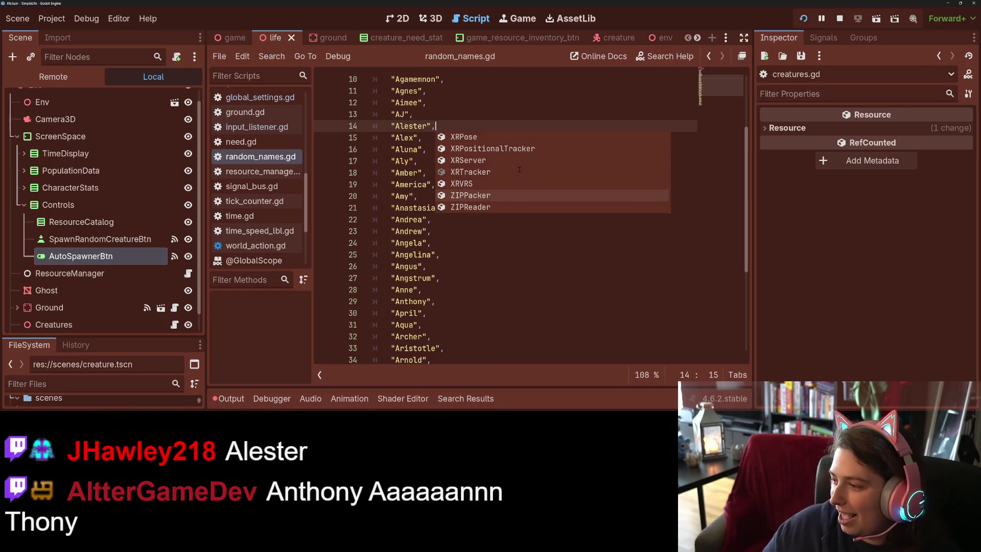
pyautogui.click(532, 290)
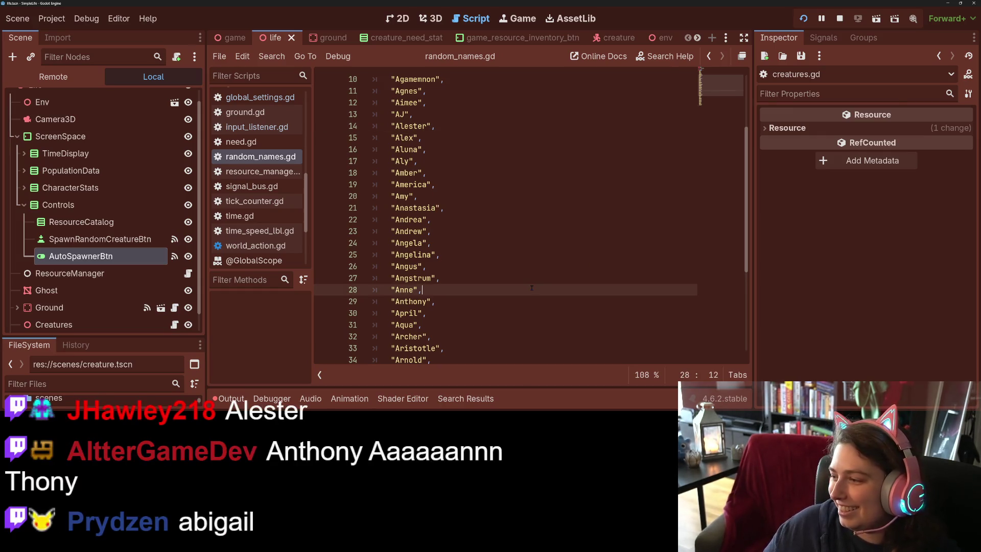
pyautogui.scroll(3, 530, 288)
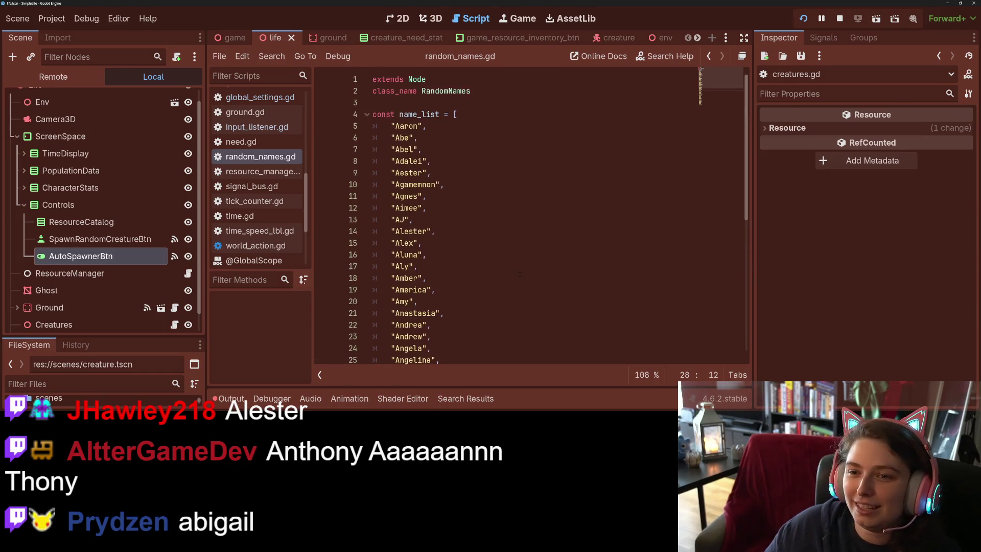
# - Type an "Abigail" entry on a new line after "Aaron" and save
pyautogui.scroll(-2, 440, 190)
pyautogui.scroll(2, 440, 189)
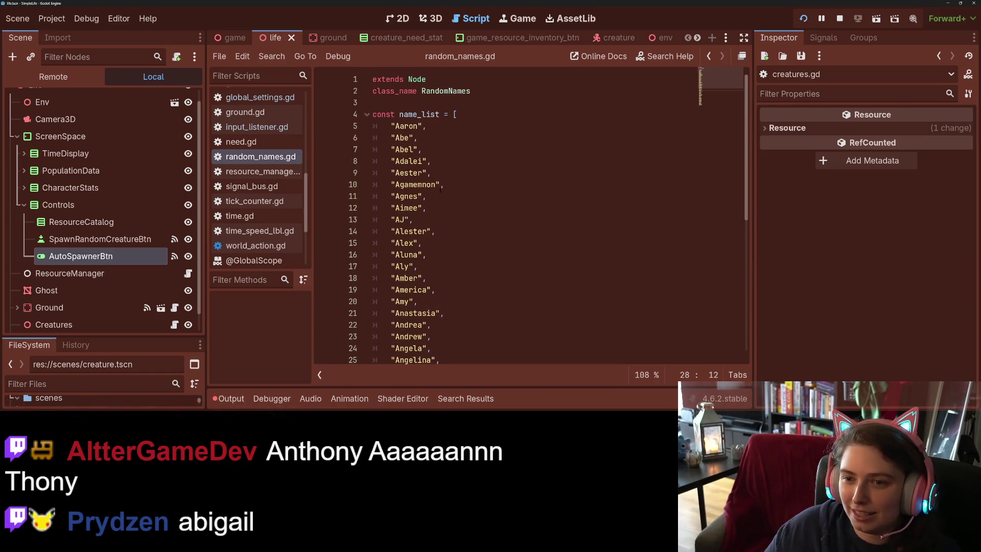
pyautogui.click(430, 151)
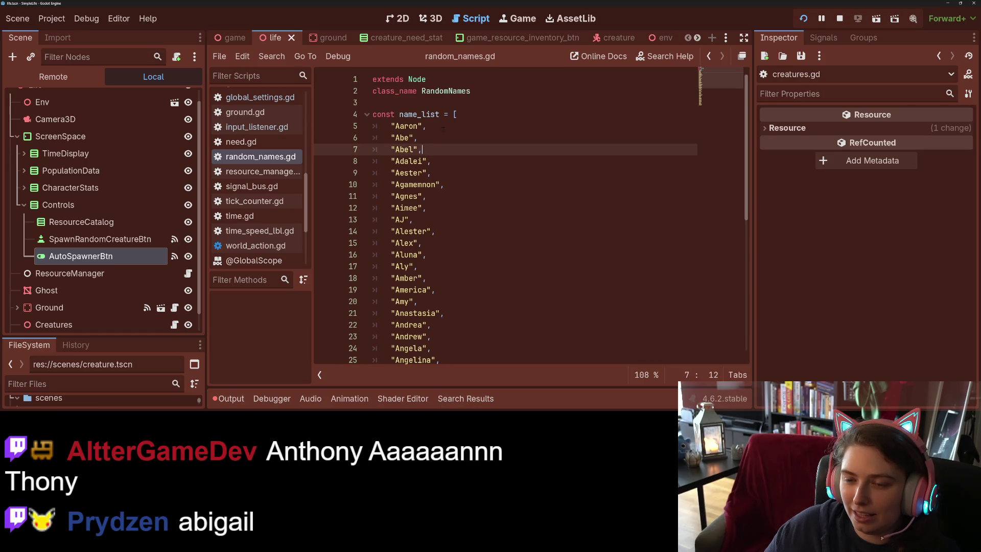
pyautogui.click(445, 126)
pyautogui.press('Return')
pyautogui.write('"Abigail",')
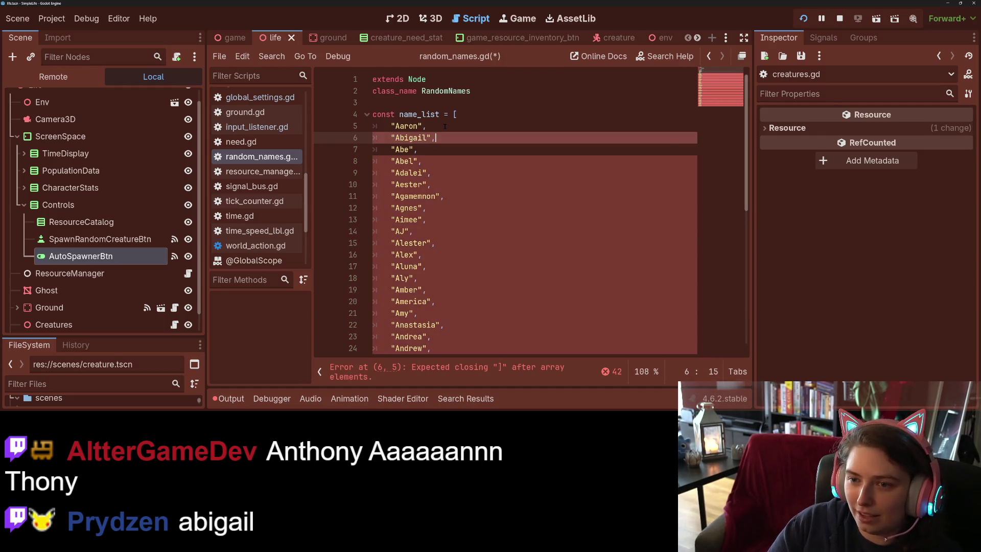
pyautogui.hotkey('ctrl', 's')
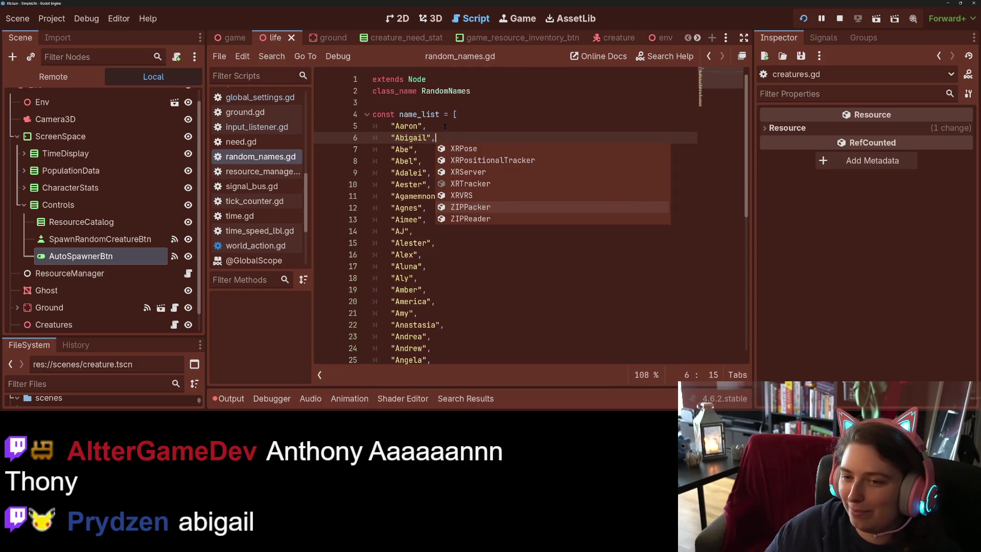
pyautogui.click(445, 126)
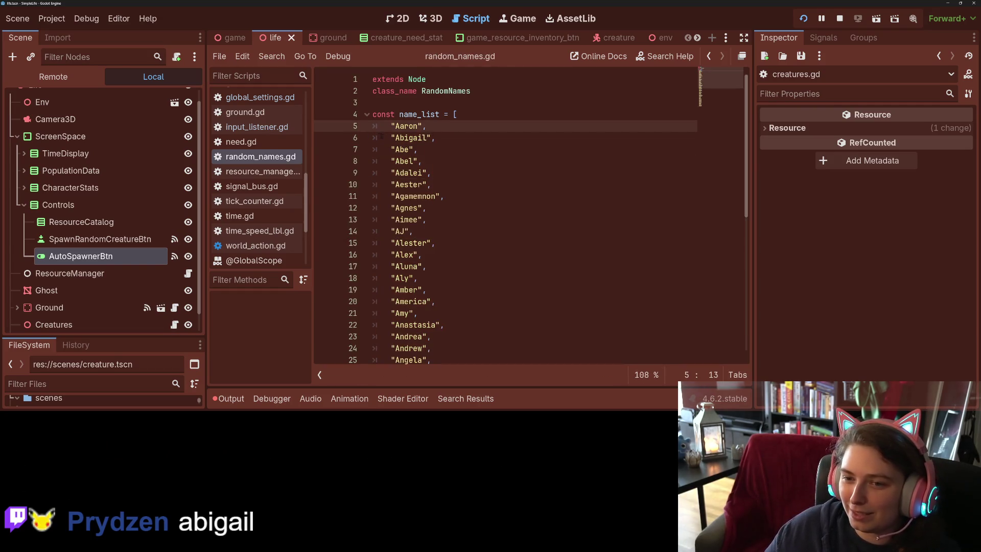
# - Move the "Abigail" entry below "Abel" and delete the leftover blank line
pyautogui.moveTo(389, 138); pyautogui.dragTo(459, 139)
pyautogui.hotkey('ctrl', 'c')
pyautogui.press('BackSpace')
pyautogui.click(429, 161)
pyautogui.press('Return')
pyautogui.hotkey('ctrl', 'v')
pyautogui.press('Up')
pyautogui.press('Up')
pyautogui.press('Up')
pyautogui.press('BackSpace')
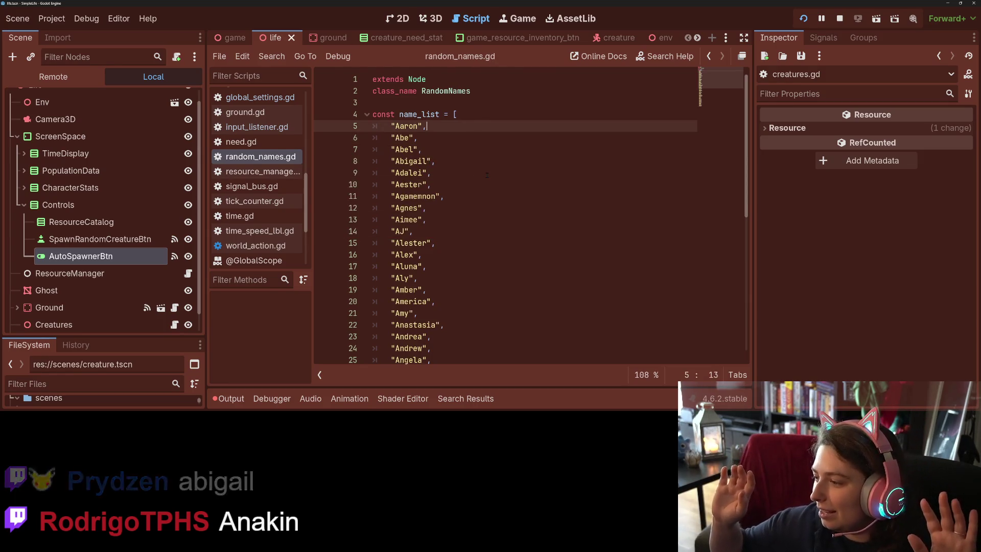
pyautogui.click(478, 209)
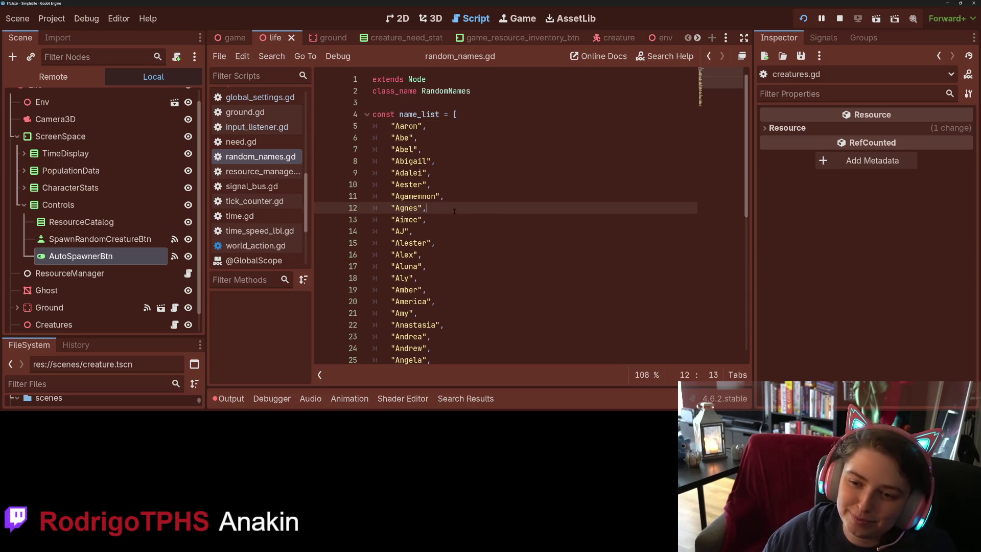
# - Add an "Anakin" entry after "Amy" and save the script
pyautogui.scroll(-2, 452, 211)
pyautogui.click(460, 250)
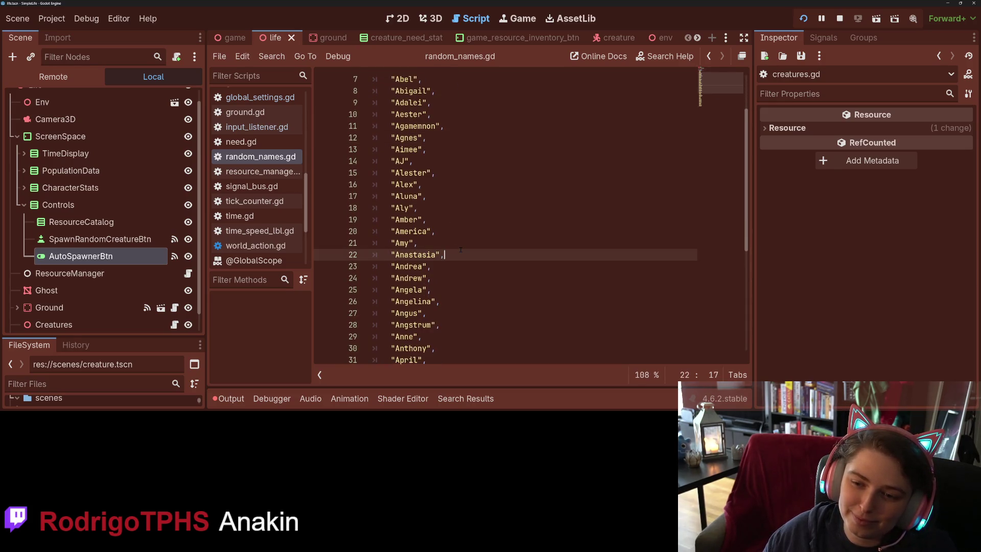
pyautogui.click(460, 238)
pyautogui.press('Return')
pyautogui.write('"Anakin')
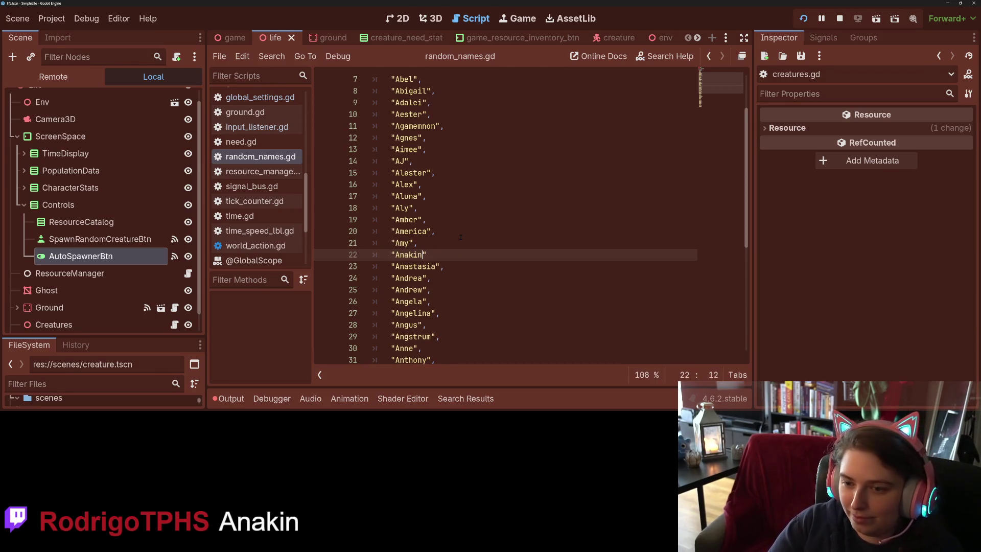
pyautogui.write(',')
pyautogui.hotkey('ctrl', 's')
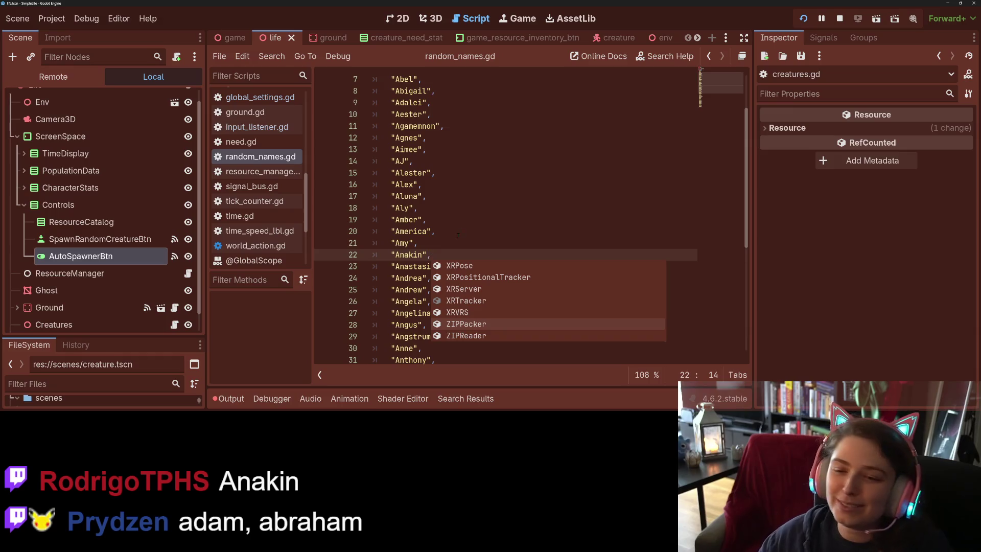
# - Add "Adam" after "Adalei", then switch to the Game view of the running simulation
pyautogui.scroll(2, 459, 235)
pyautogui.click(454, 126)
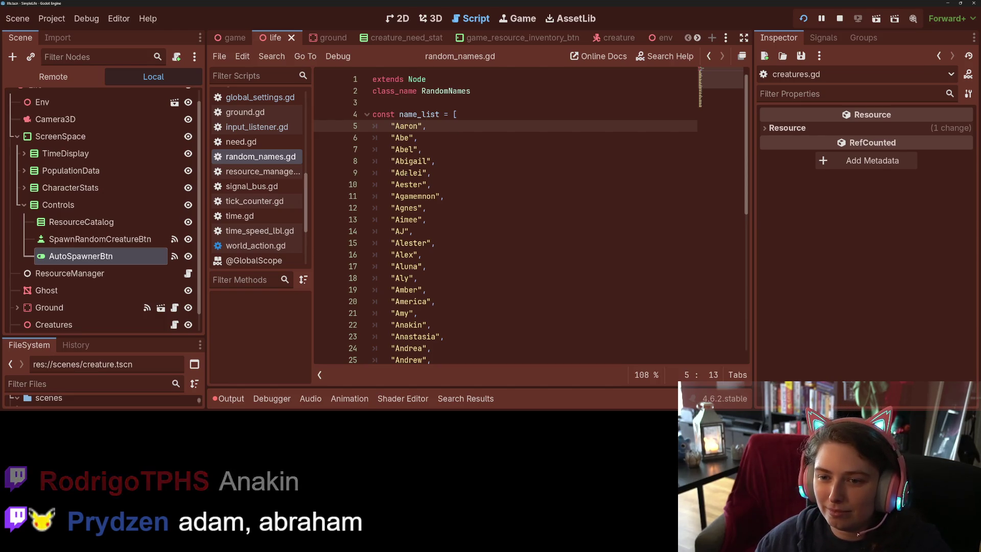
pyautogui.click(454, 162)
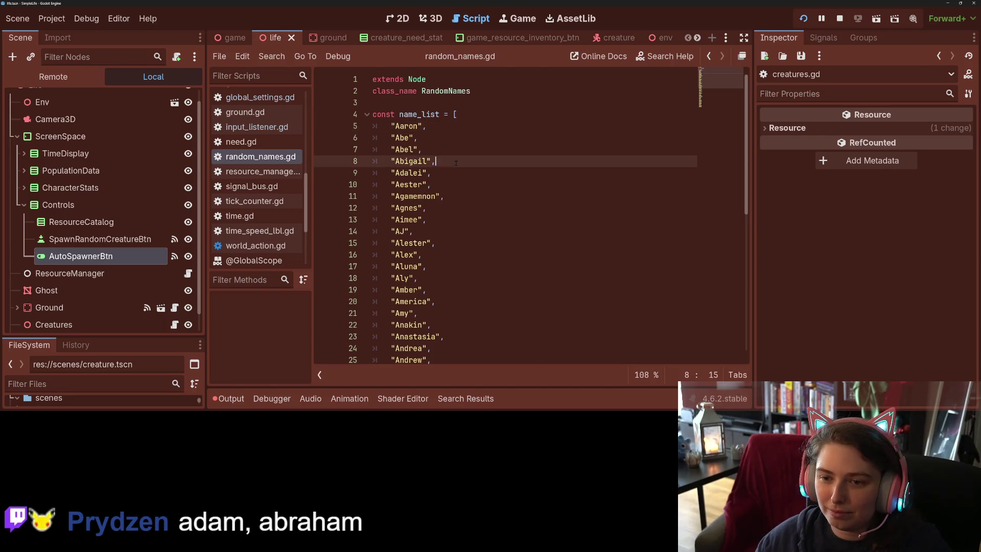
pyautogui.click(446, 173)
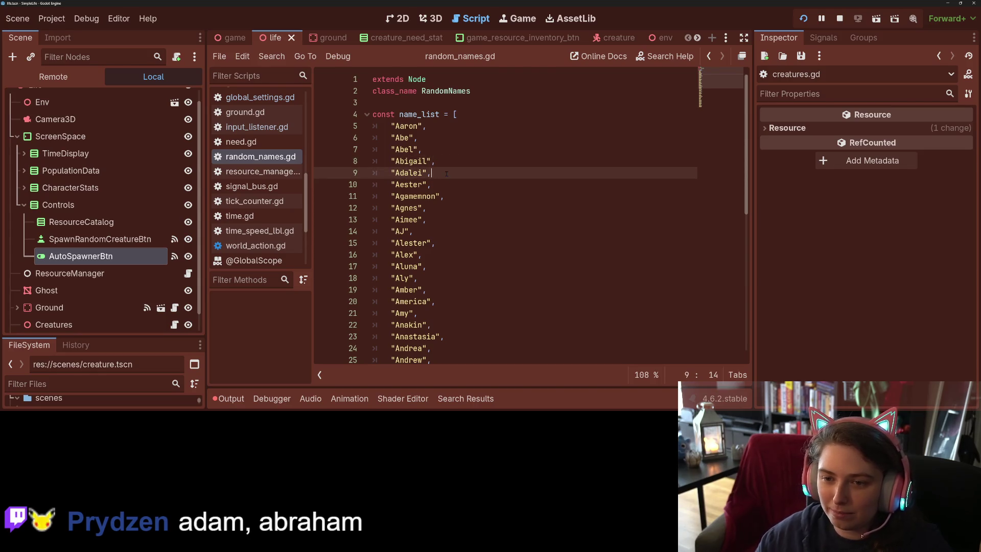
pyautogui.press('Return')
pyautogui.write('"')
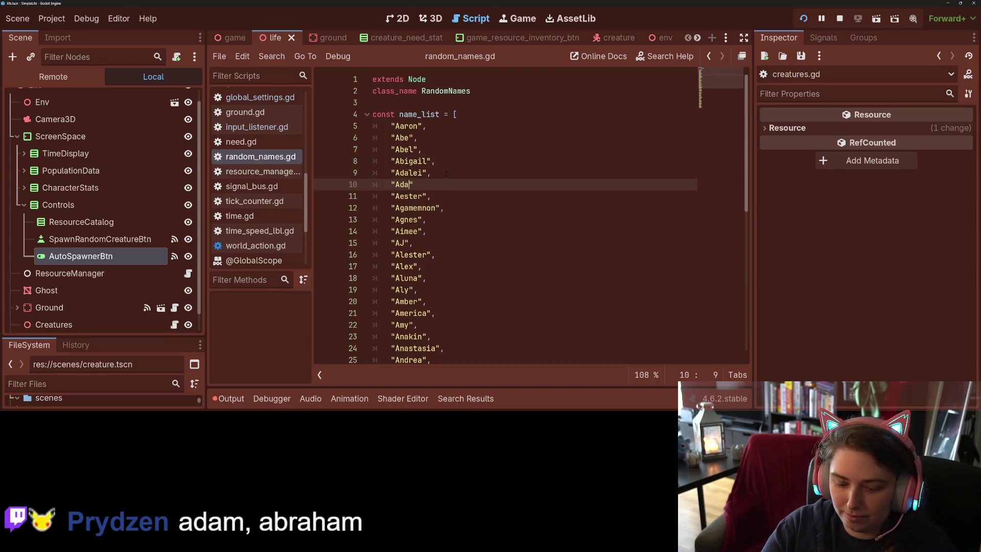
pyautogui.write('Adam"')
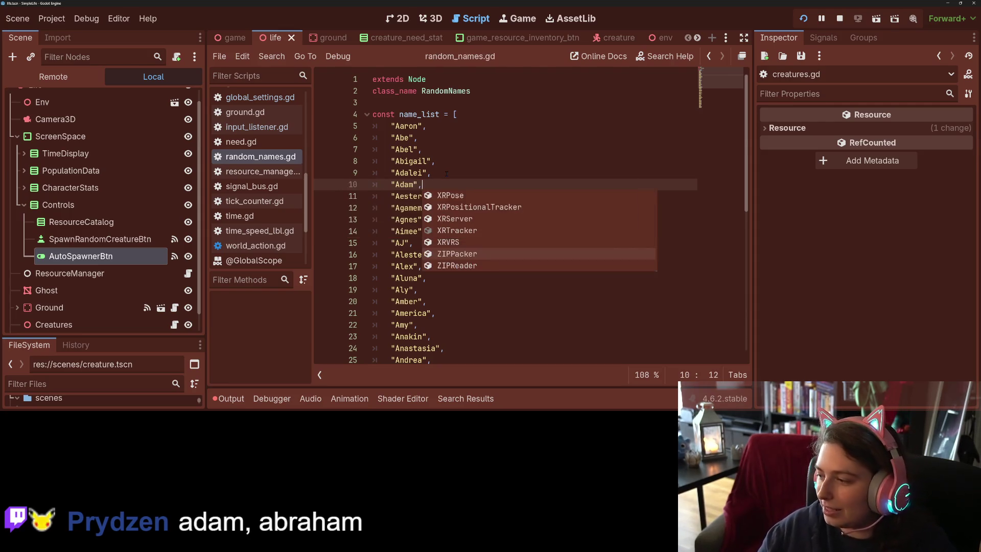
pyautogui.click(511, 135)
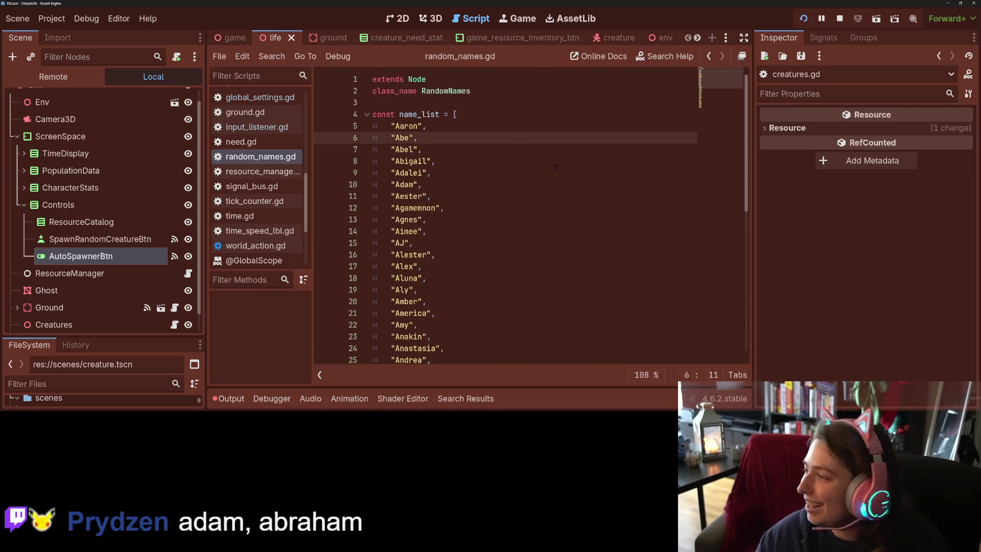
pyautogui.click(517, 18)
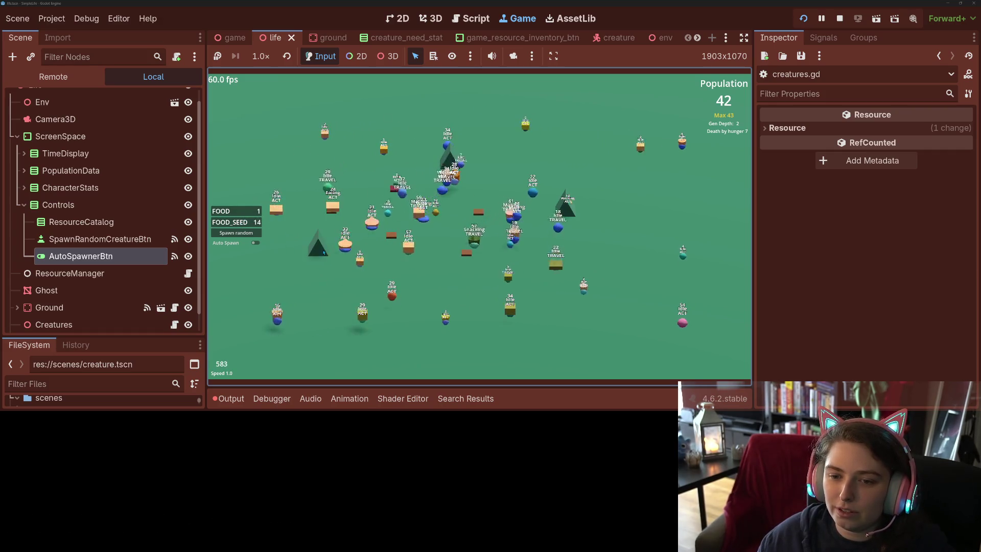
# - Plant a tree, toggle the speed between 1x and 4x, then raise it to 16x and 32x
pyautogui.click(459, 276)
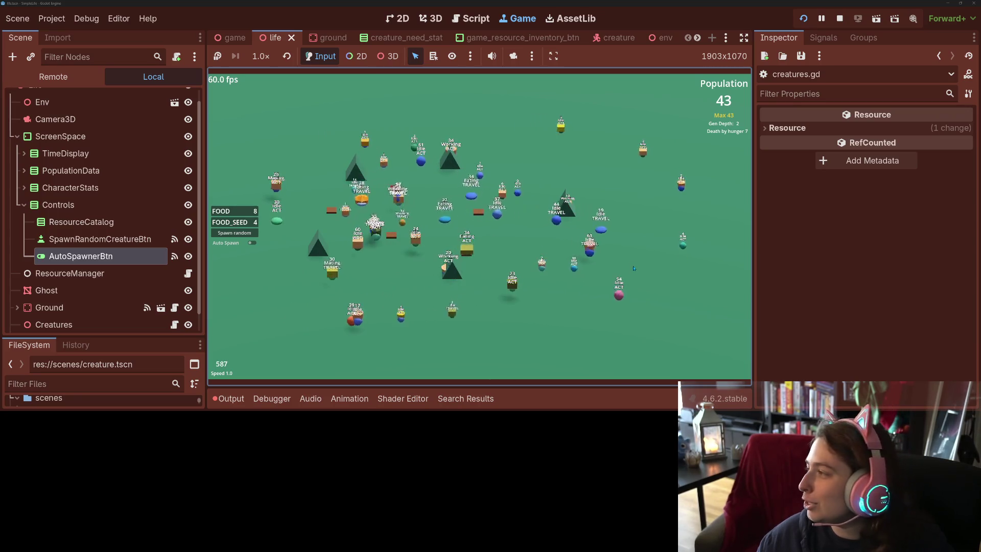
pyautogui.press('4')
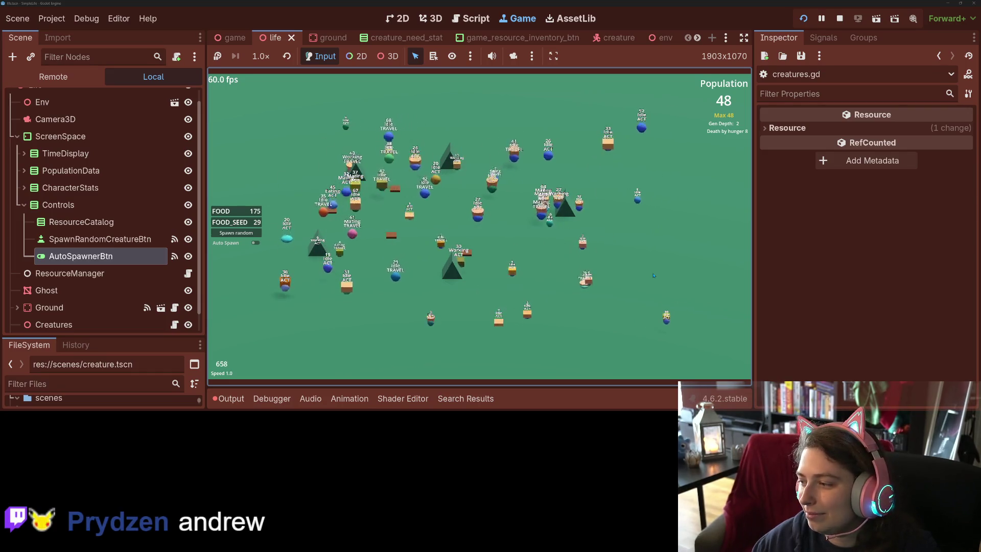
pyautogui.press('1')
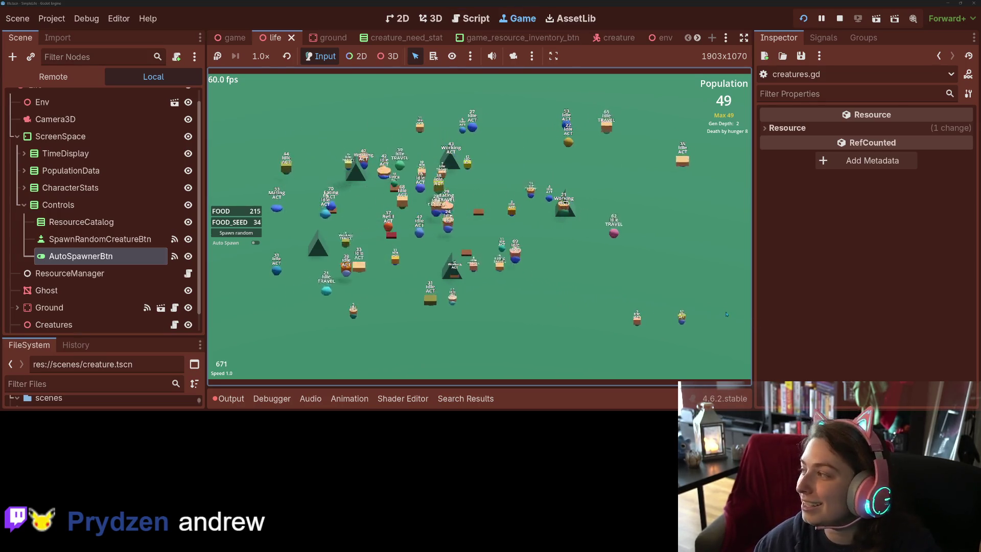
pyautogui.press('4')
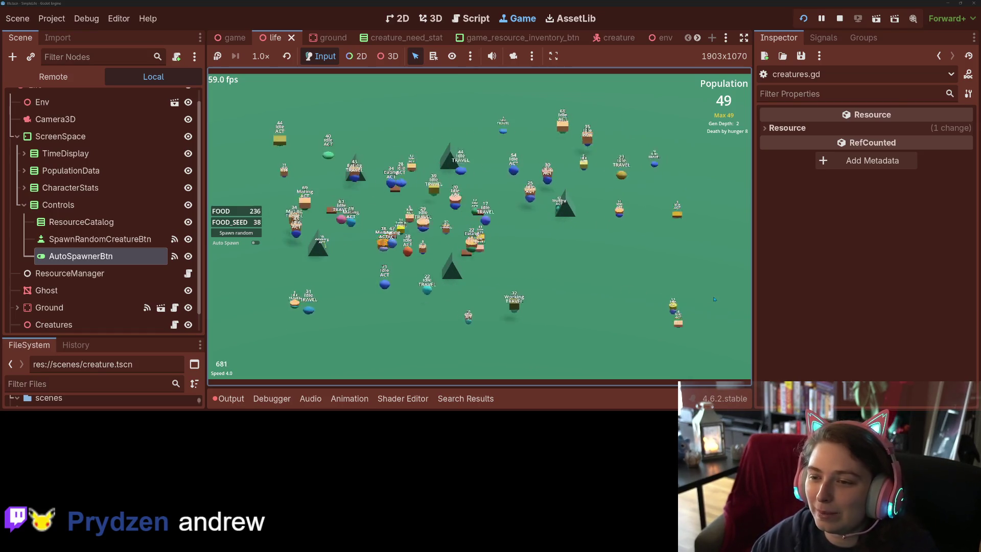
pyautogui.press('1')
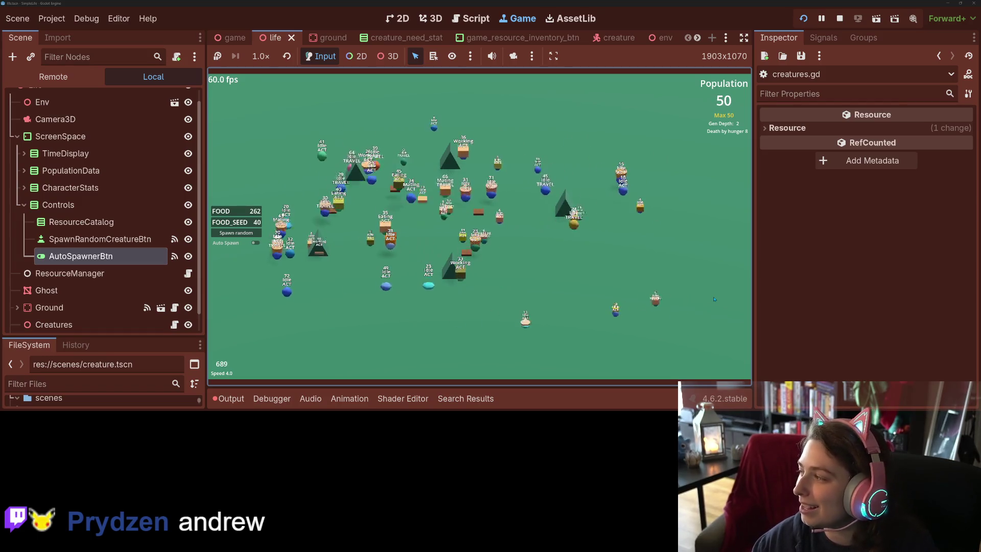
pyautogui.press('4')
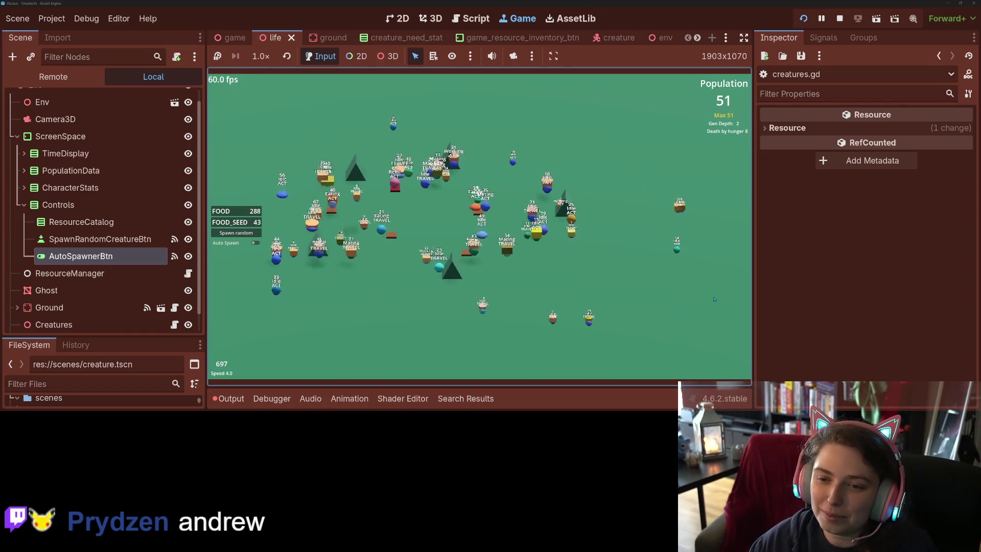
pyautogui.press('1')
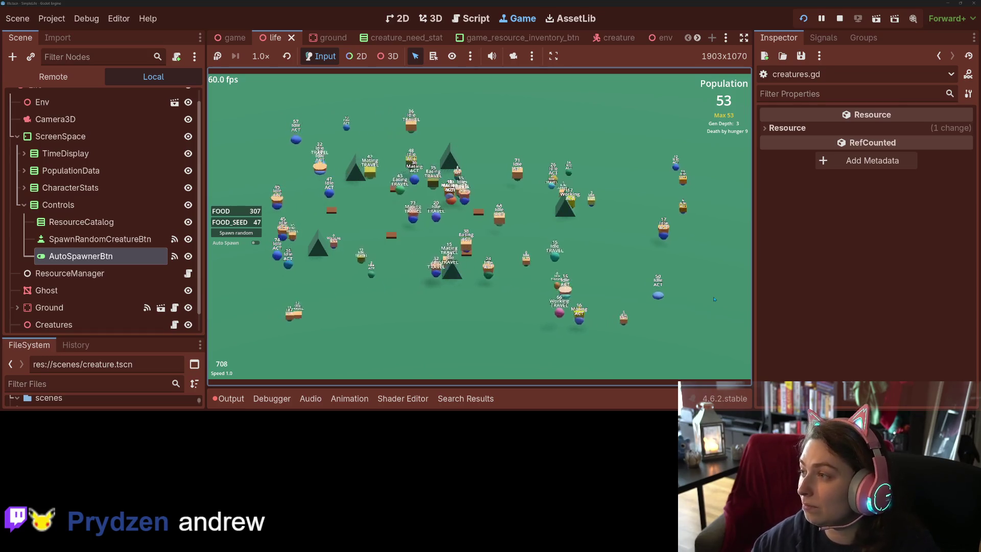
pyautogui.press('4')
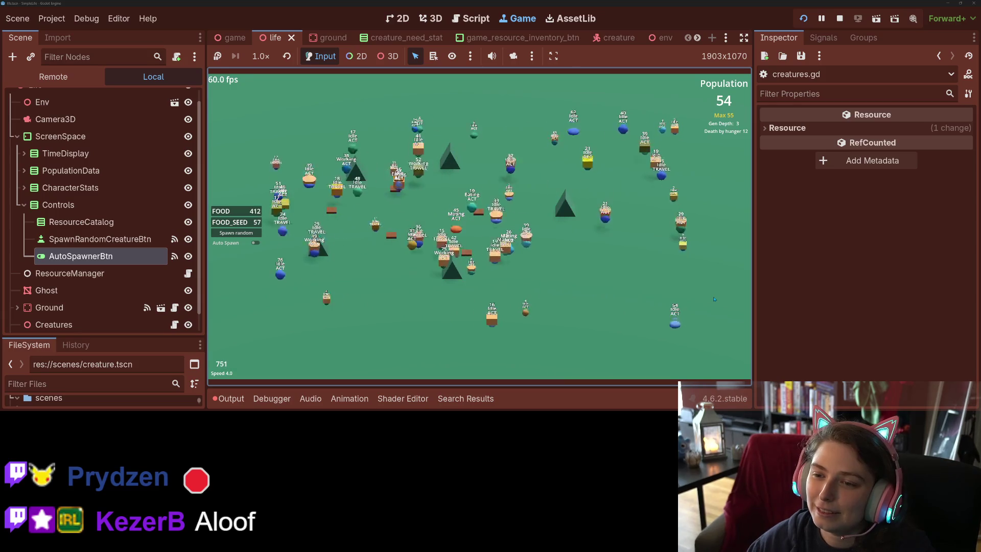
pyautogui.press('Up')
pyautogui.press('Up')
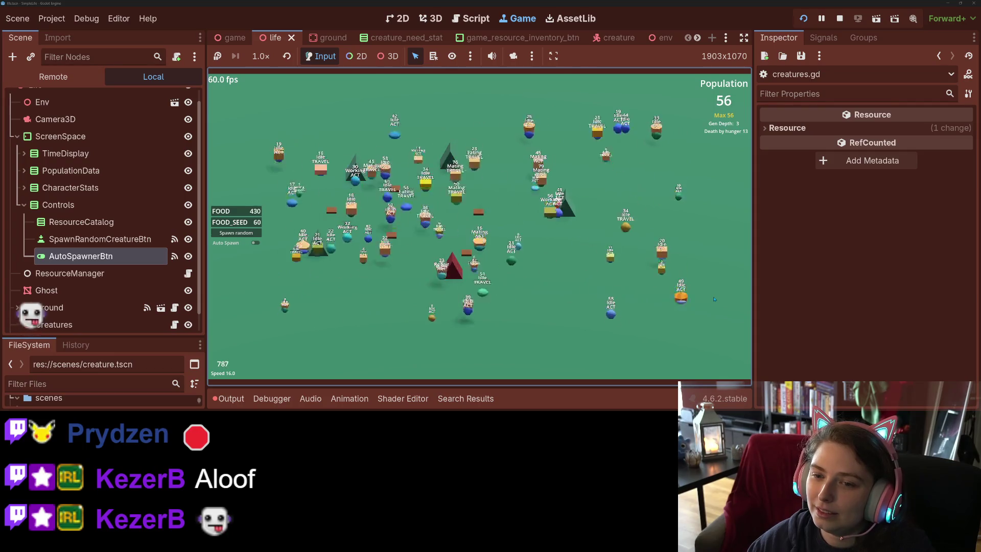
pyautogui.press('Up')
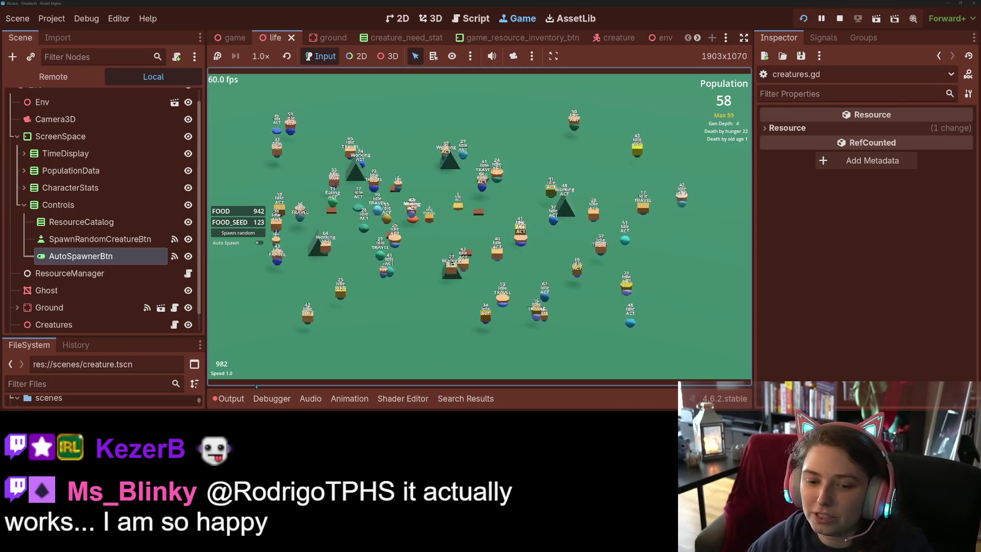
# - Check the Output log, stop the running game, and switch to GitHub Desktop
pyautogui.click(228, 399)
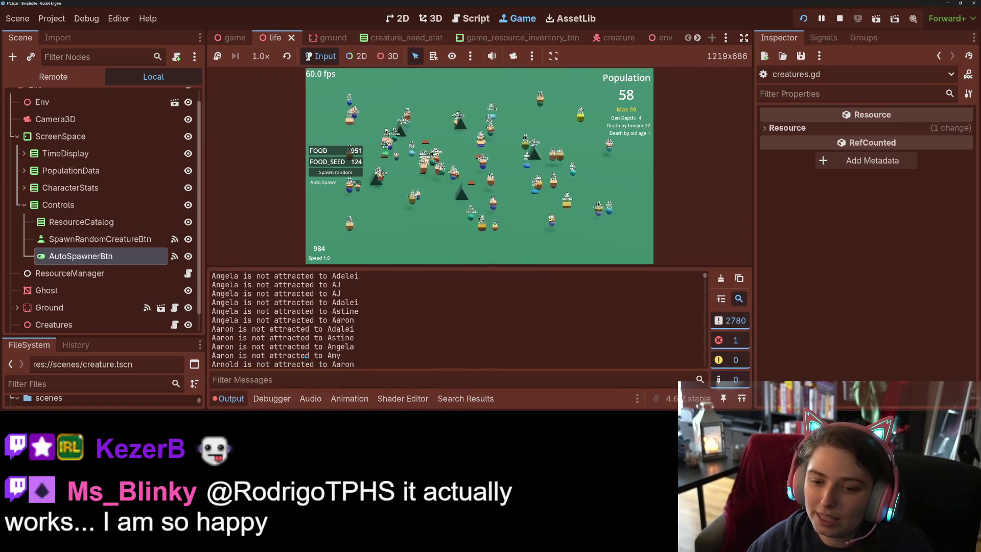
pyautogui.click(236, 400)
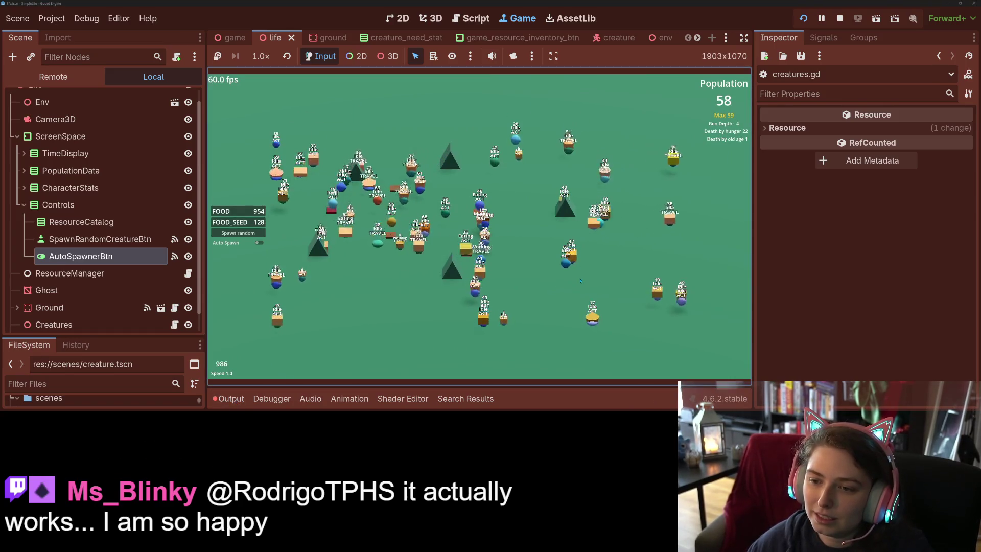
pyautogui.click(839, 18)
pyautogui.click(666, 227)
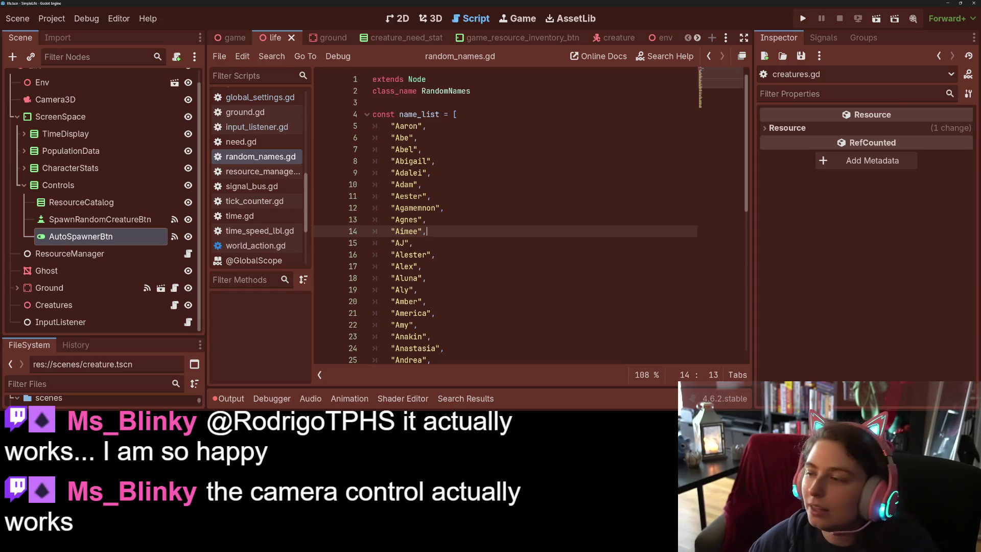
pyautogui.hotkey('alt', 'Tab')
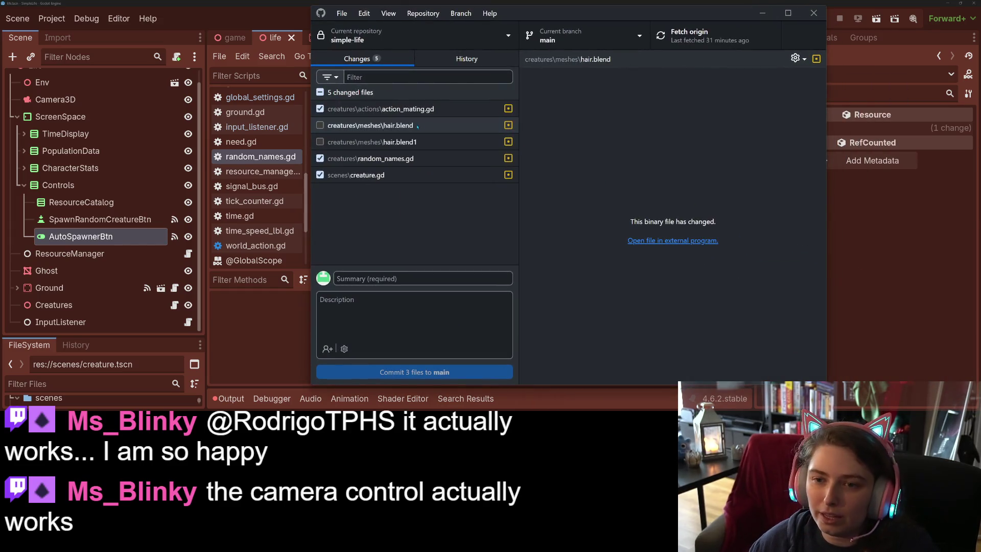
# - Review the action_mating.gd, random_names.gd and creature.gd diffs, leaving random_names.gd unticked
pyautogui.click(419, 109)
pyautogui.click(320, 159)
pyautogui.click(368, 158)
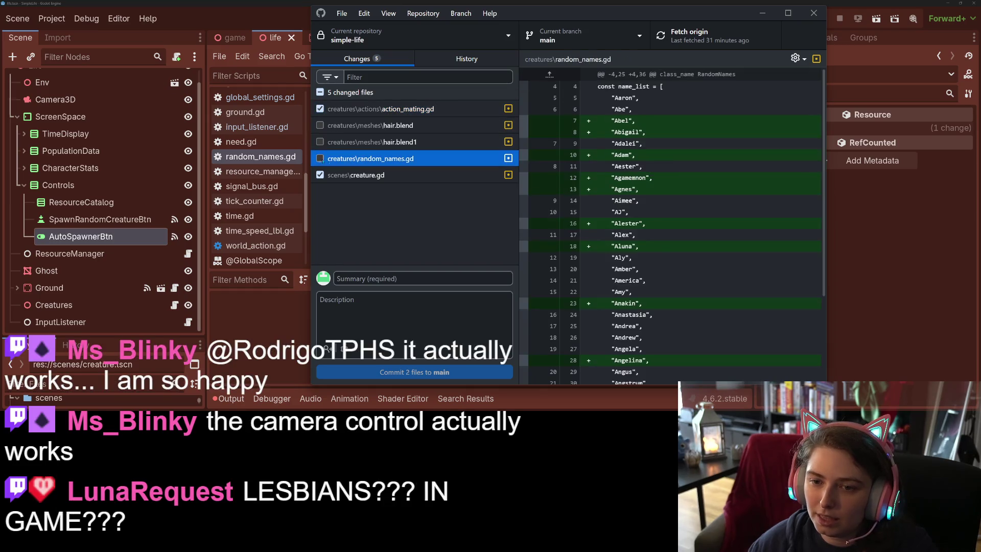
pyautogui.click(378, 175)
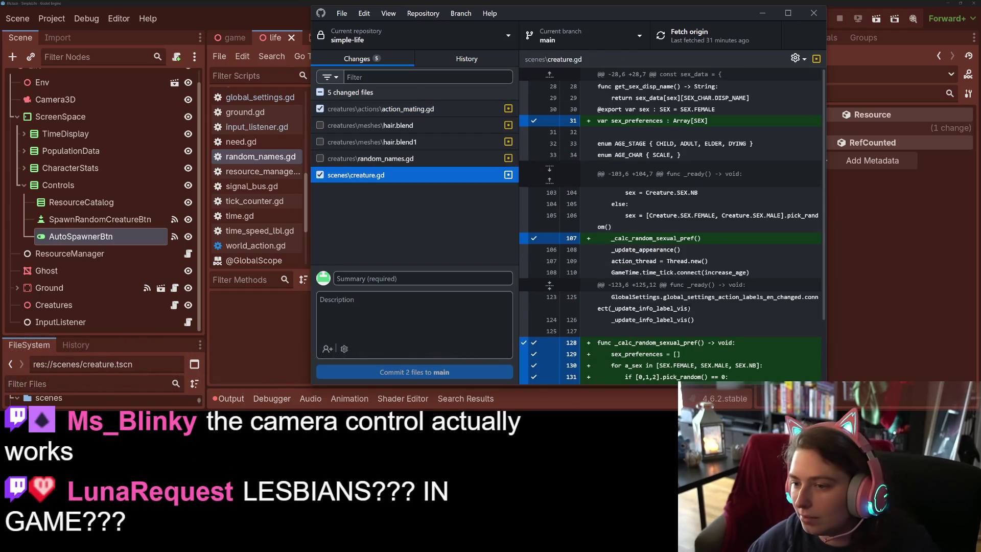
pyautogui.scroll(-3, 681, 308)
pyautogui.click(399, 109)
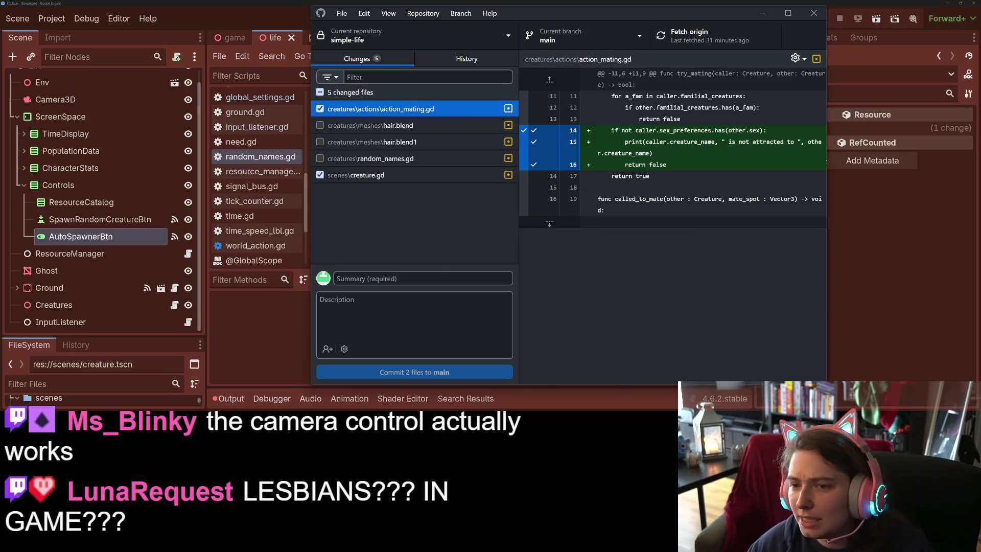
# - Return to Godot and open action_mating.gd in the script editor
pyautogui.click(237, 312)
pyautogui.scroll(10, 261, 128)
pyautogui.click(263, 125)
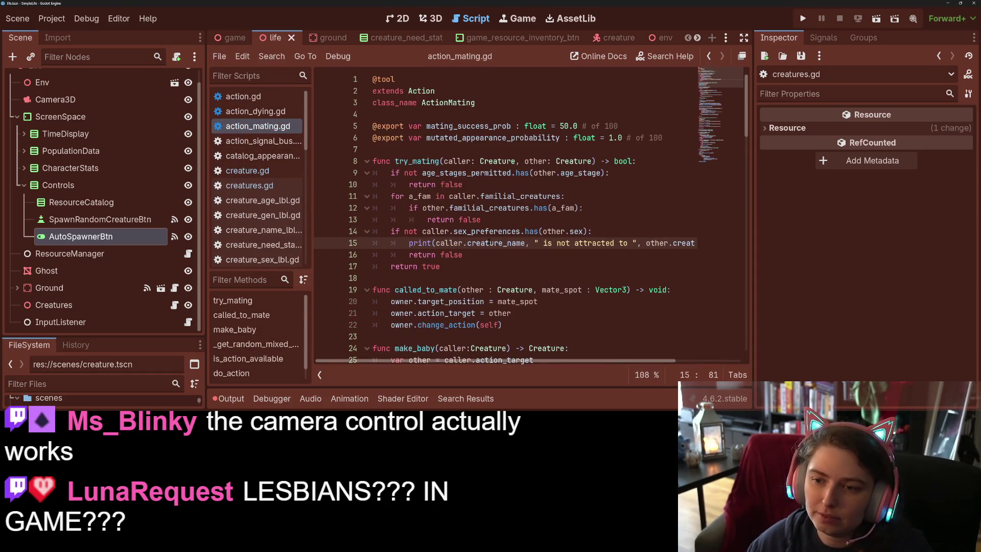
# - Delete the "not attracted" debug print on line 15 of try_mating
pyautogui.moveTo(407, 243); pyautogui.dragTo(713, 243)
pyautogui.press('BackSpace')
pyautogui.press('BackSpace')
pyautogui.press('BackSpace')
pyautogui.press('BackSpace')
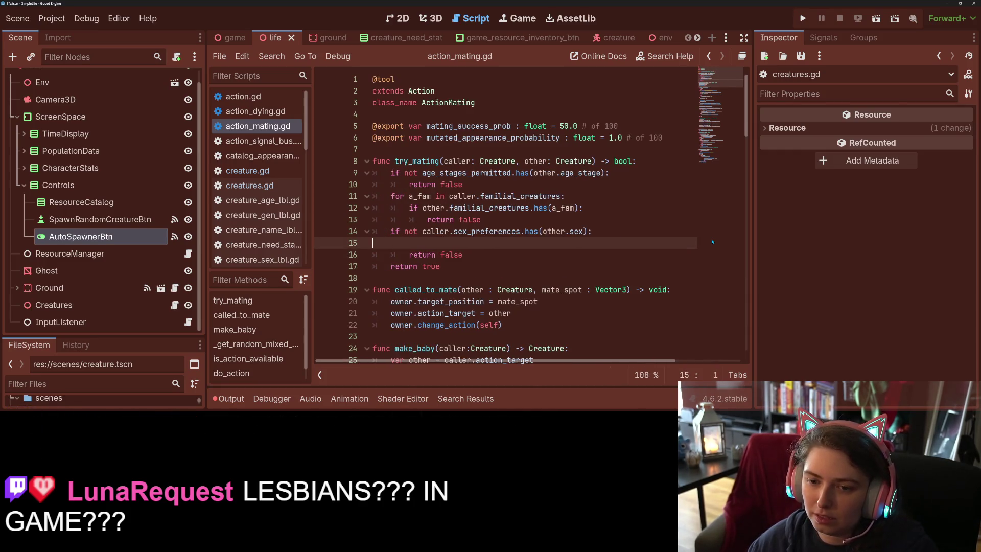
pyautogui.click(589, 208)
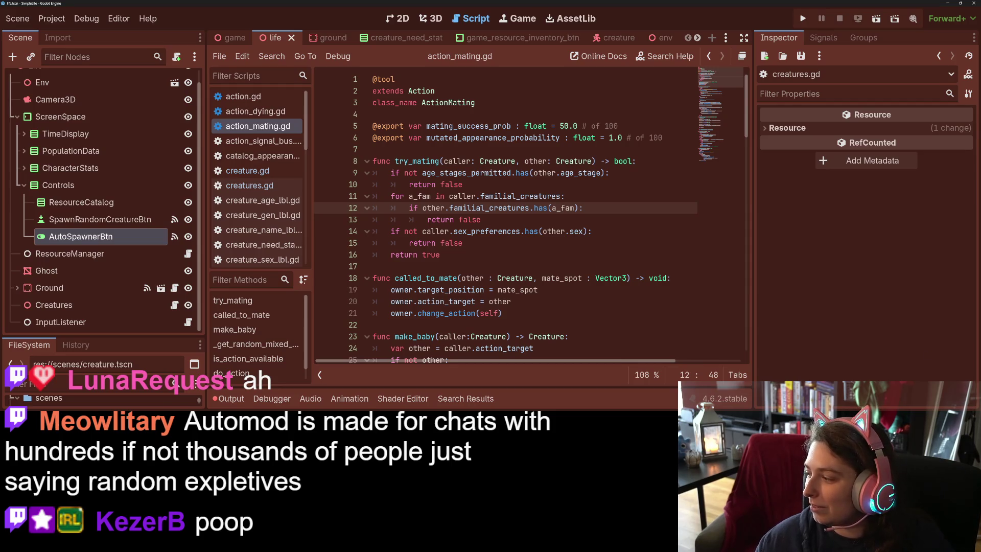
# - Review the creature.gd and action_mating.gd diffs in GitHub Desktop
pyautogui.hotkey('alt', 'Tab')
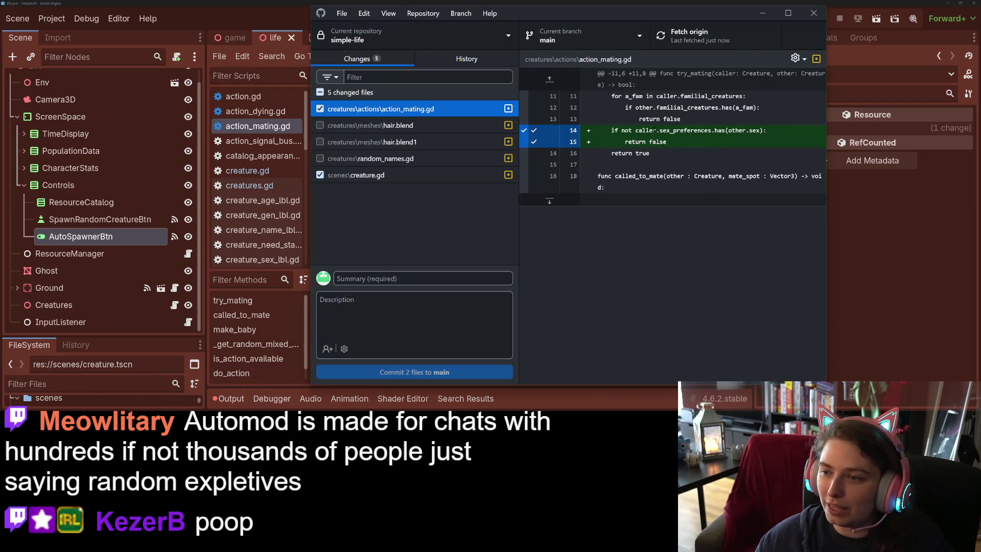
pyautogui.click(367, 175)
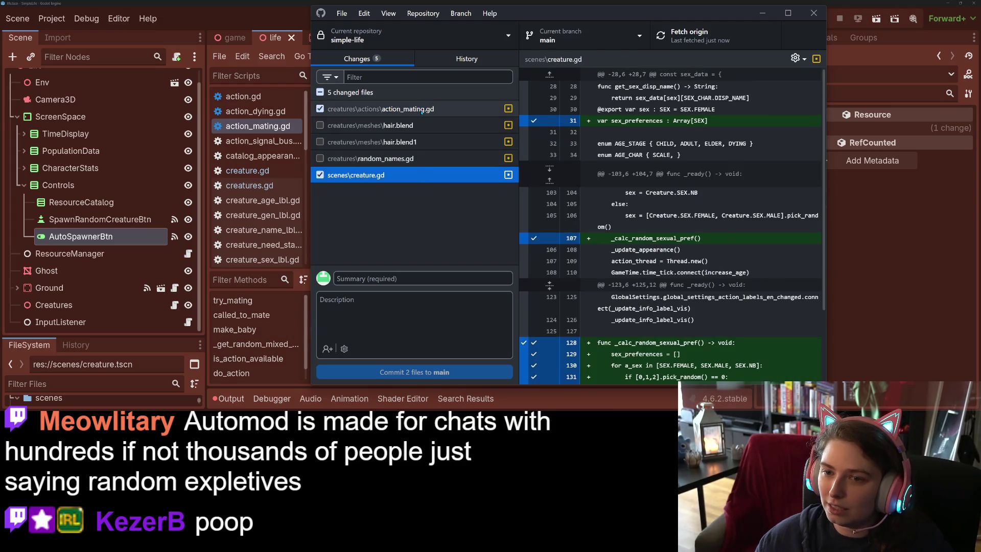
pyautogui.click(422, 109)
pyautogui.click(434, 175)
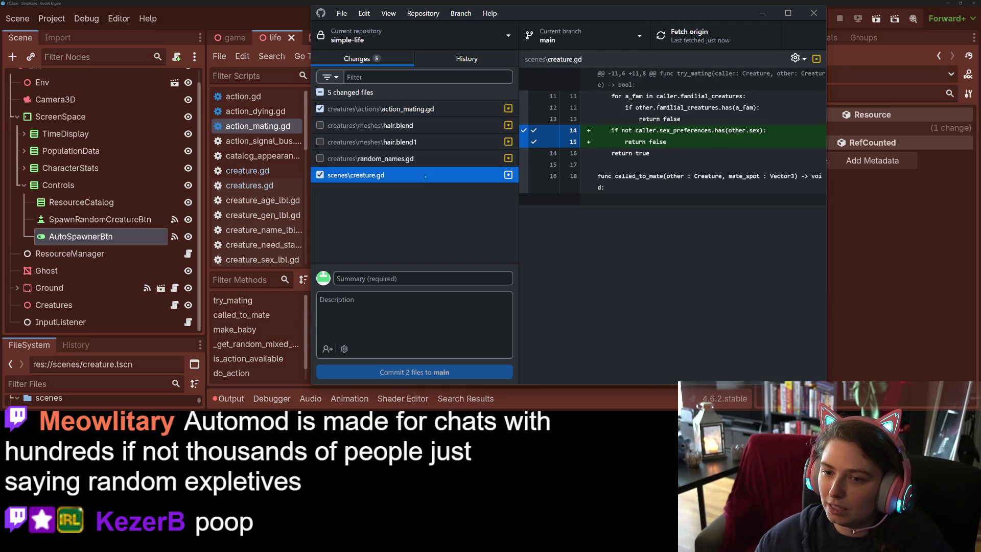
# - Commit both scripts to main as 'adds sexual preferences and check as requirement for mating'
pyautogui.click(449, 280)
pyautogui.write('adds sexual preferecen')
pyautogui.press('BackSpace')
pyautogui.press('BackSpace')
pyautogui.press('BackSpace')
pyautogui.write('nces and che')
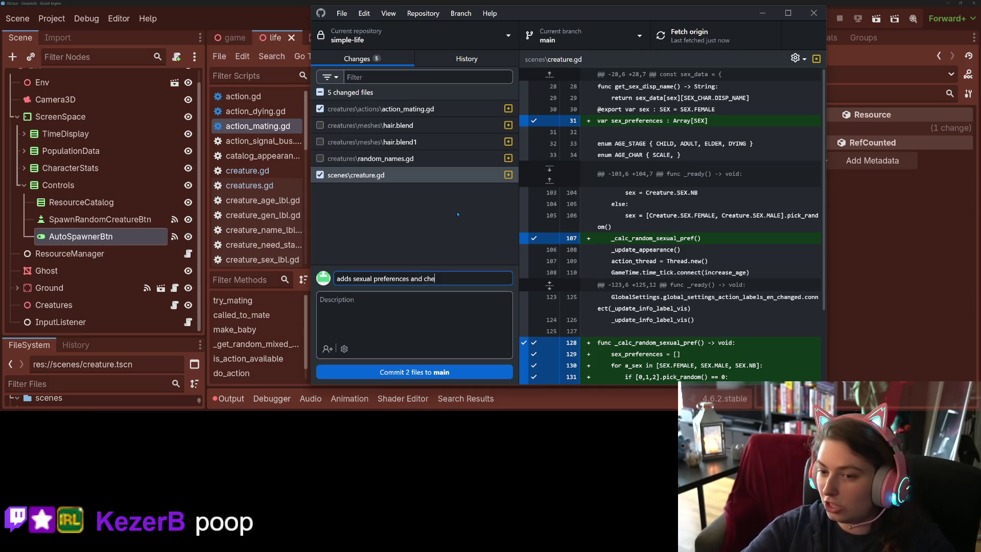
pyautogui.write('ck as re')
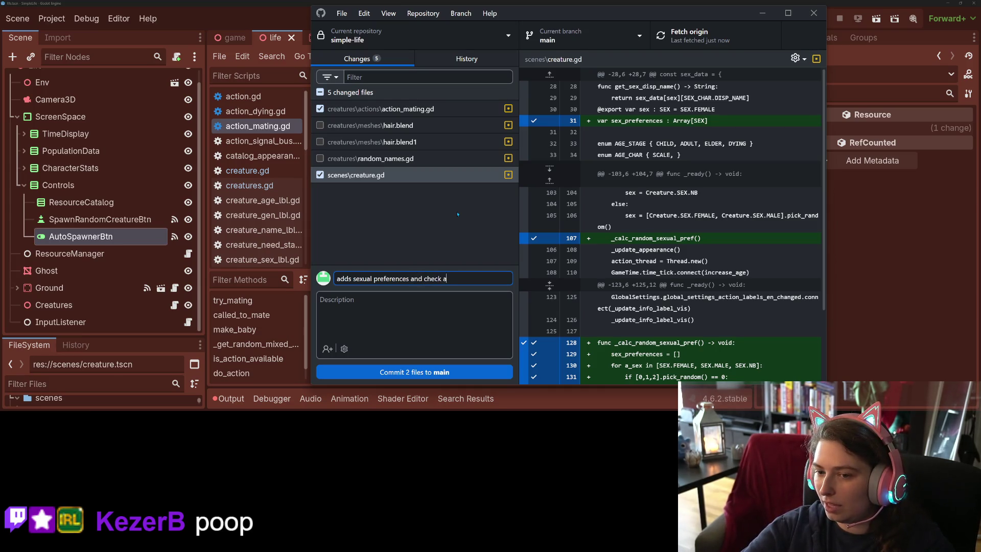
pyautogui.write('quire')
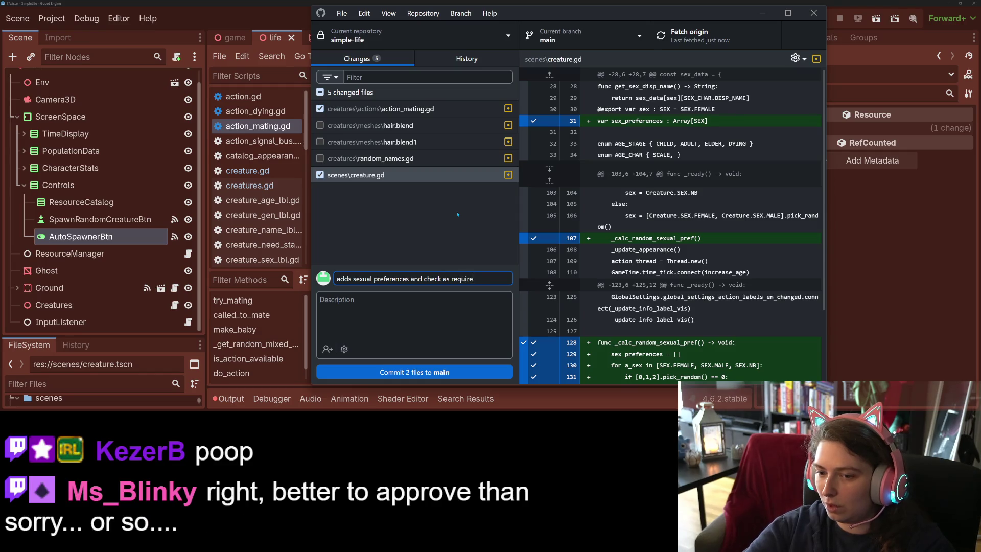
pyautogui.write('ment for mating')
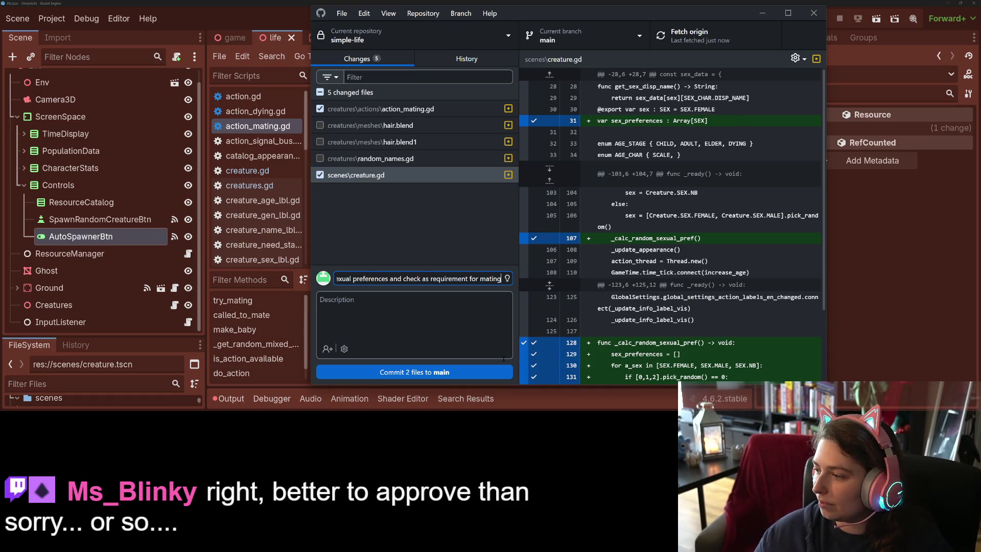
pyautogui.click(488, 372)
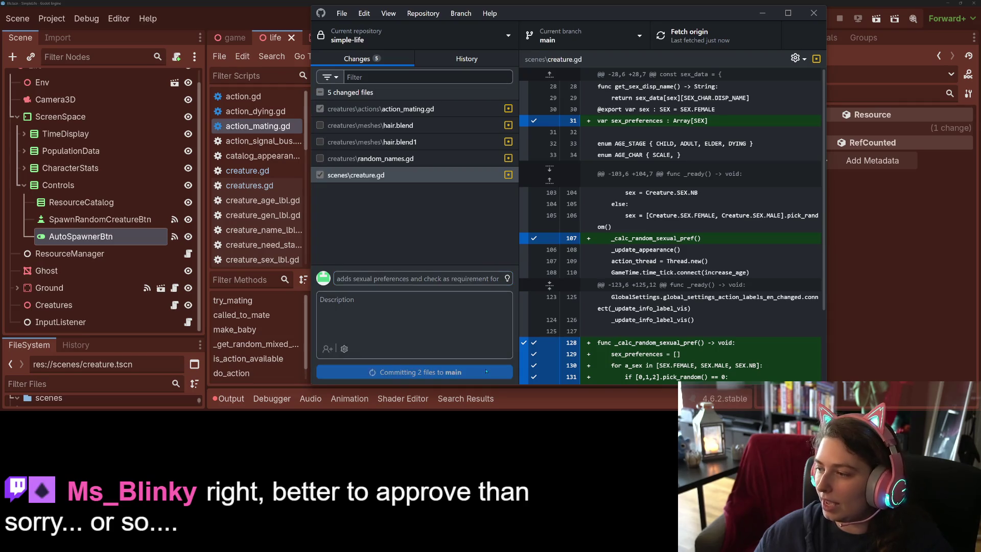
pyautogui.click(699, 36)
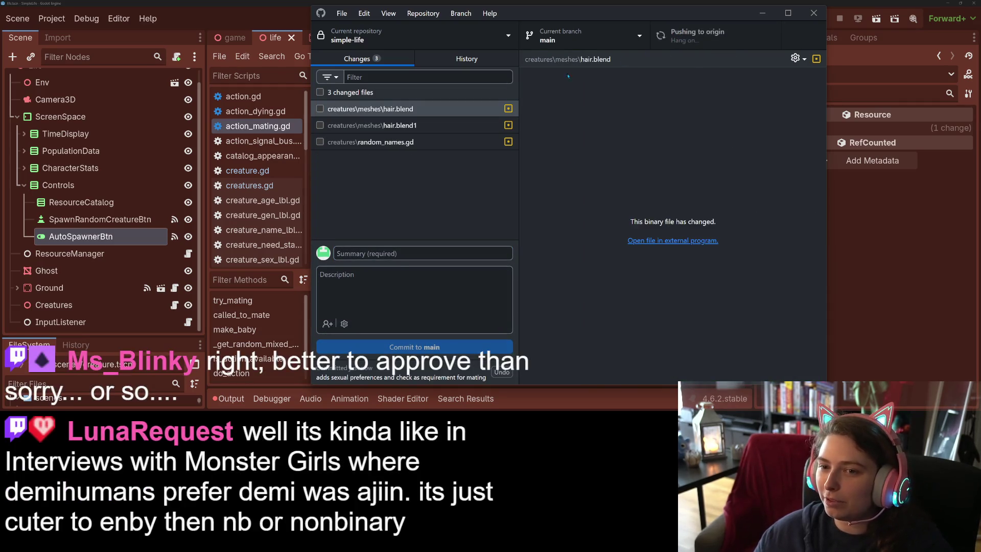
# - Commit random_names.gd as 'Adds a bunch of names to the random name generator' and push
pyautogui.click(335, 143)
pyautogui.click(320, 142)
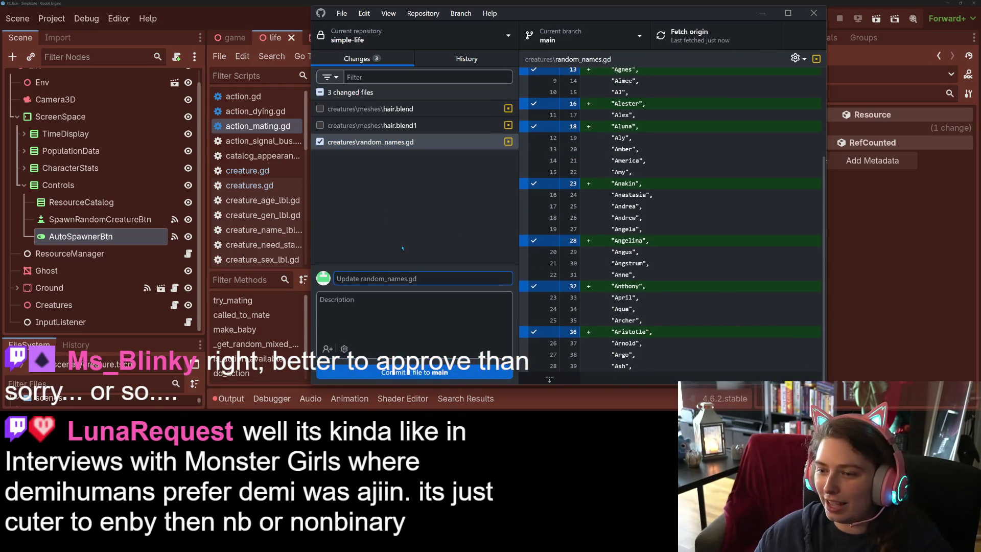
pyautogui.write('Adds a b')
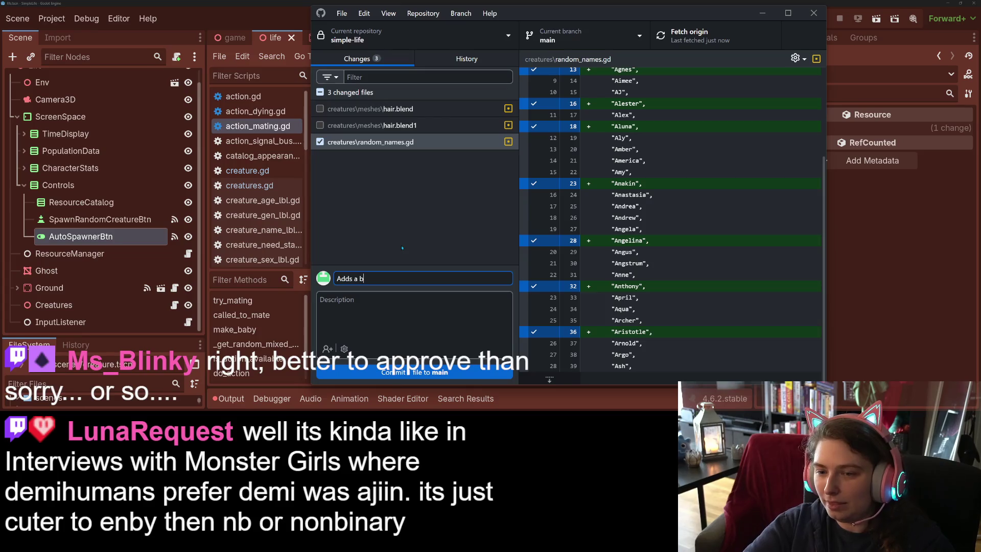
pyautogui.write('unch of names to ')
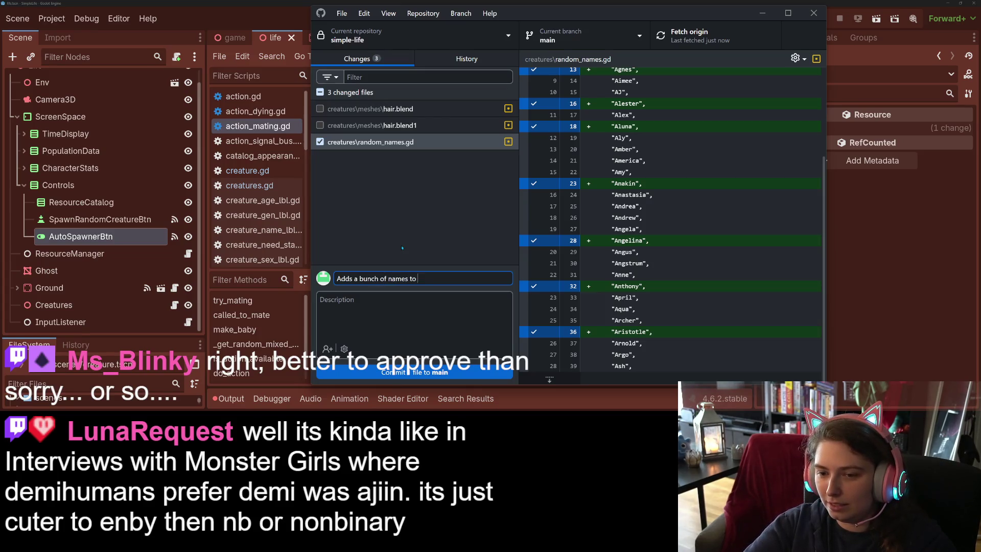
pyautogui.write('the random name ')
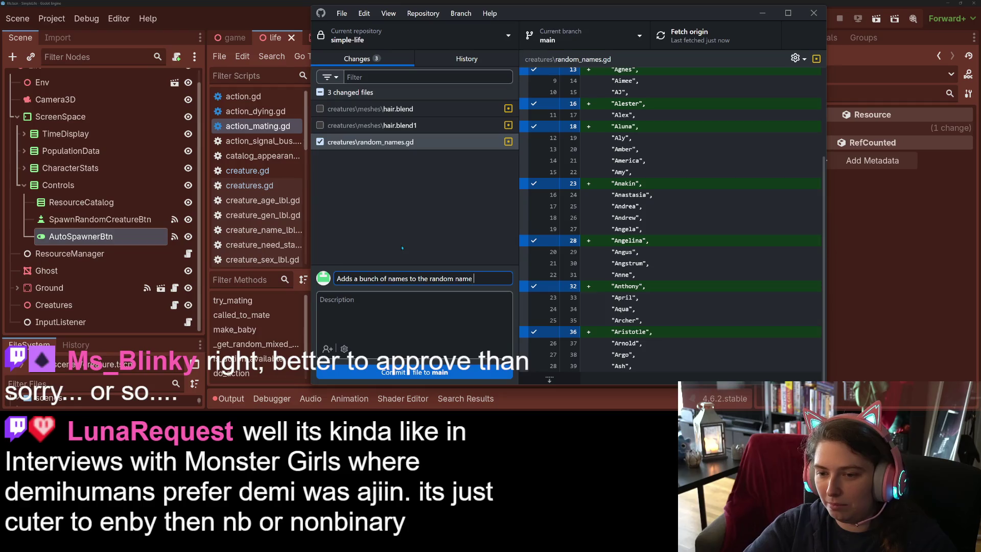
pyautogui.write('generator')
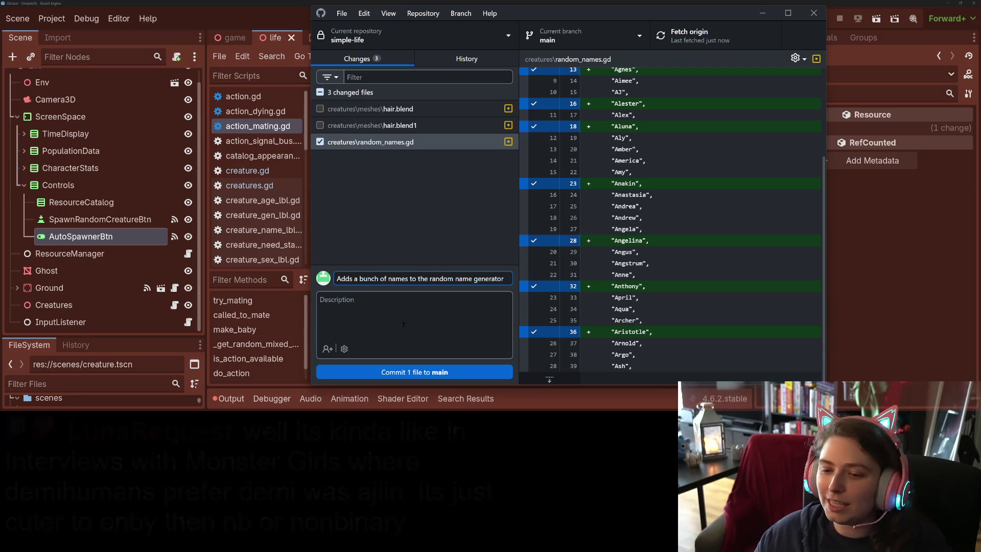
pyautogui.click(414, 372)
pyautogui.click(701, 39)
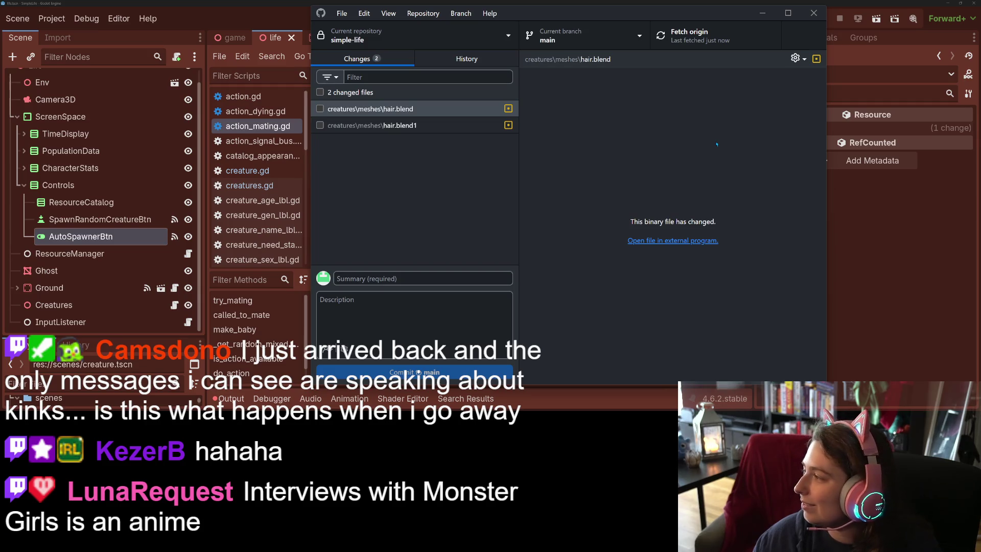
# - On the Simple Life Trello board, move the 'Sexual preference for romantic interactions' card to Done
pyautogui.click(762, 13)
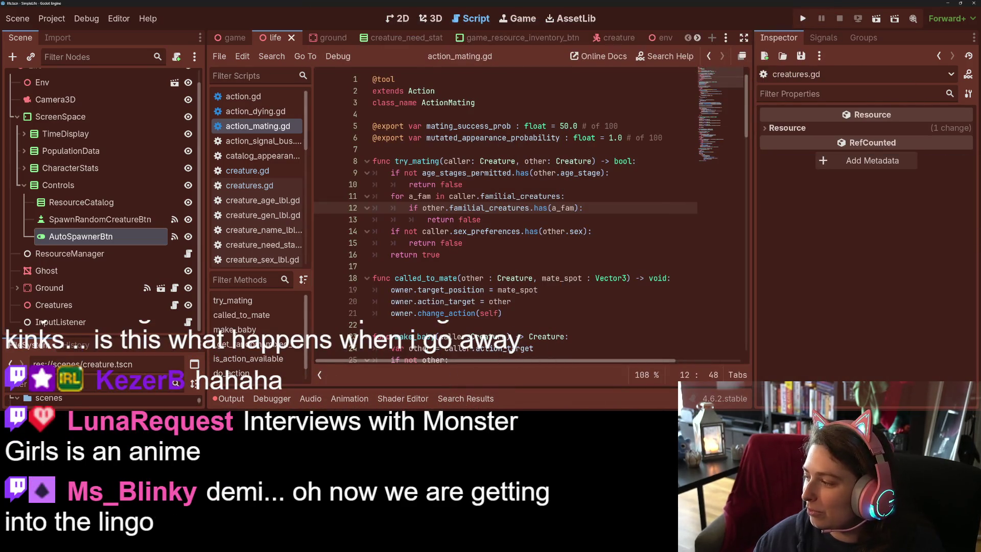
pyautogui.hotkey('alt', 'Tab')
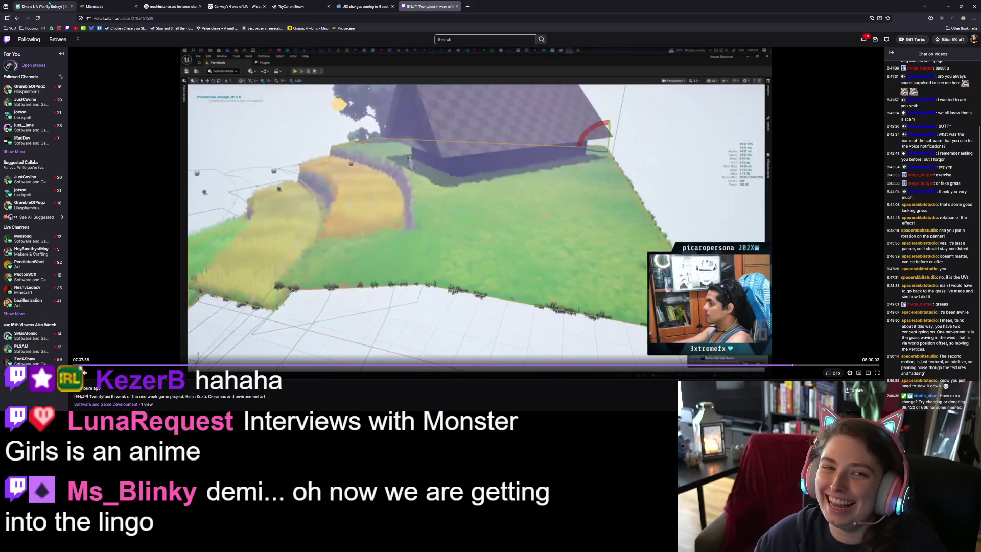
pyautogui.click(43, 6)
pyautogui.moveTo(161, 108); pyautogui.dragTo(291, 101)
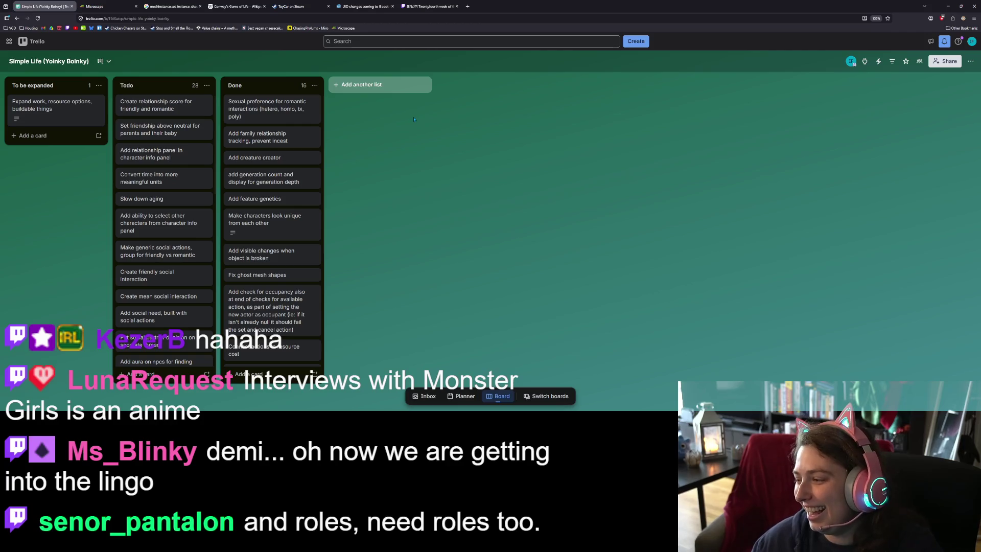
# - Edit the Done card's title so the orientation list ends with 'pan' instead of 'poly'
pyautogui.click(314, 101)
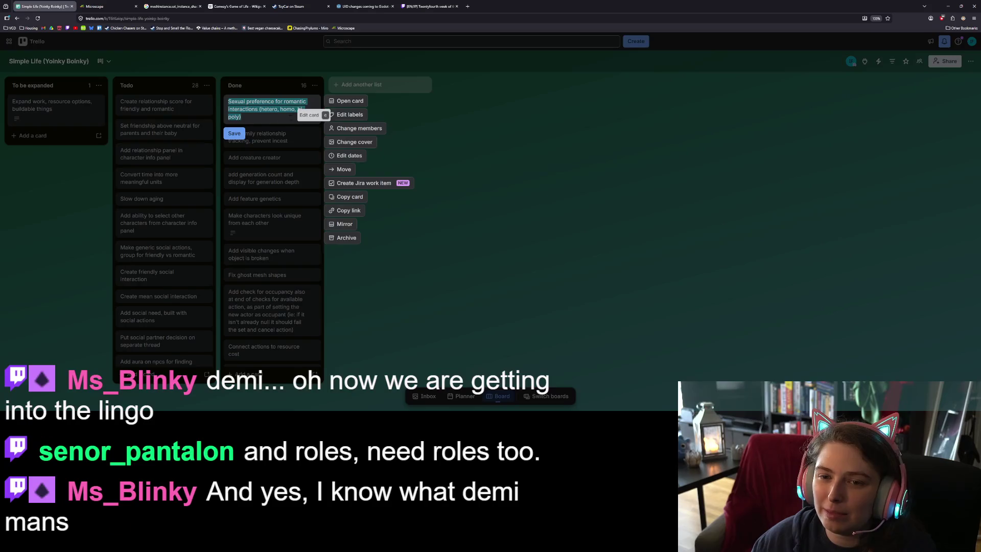
pyautogui.doubleClick(231, 117)
pyautogui.write('pan')
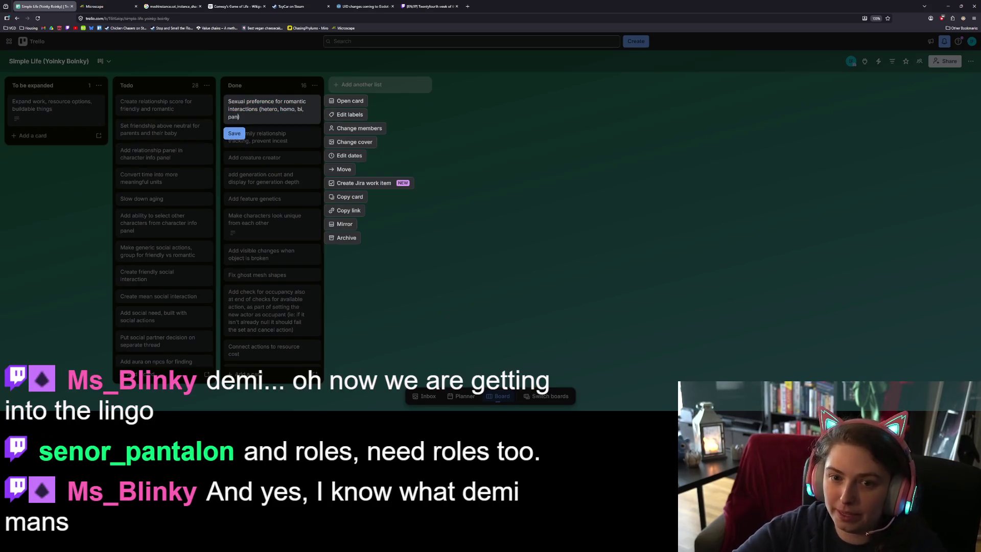
pyautogui.press('Return')
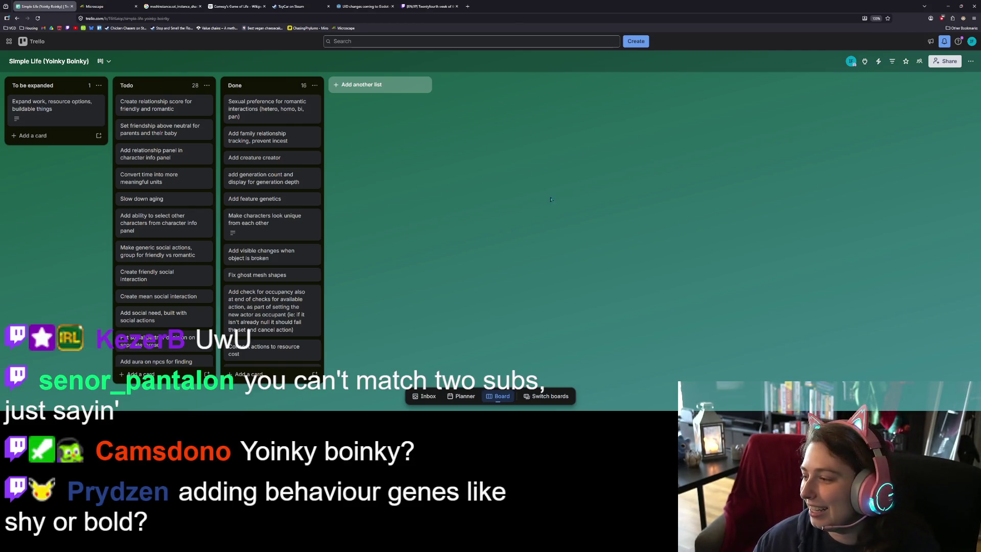
pyautogui.hotkey('ctrl', '+')
pyautogui.hotkey('ctrl', '+')
pyautogui.hotkey('ctrl', '+')
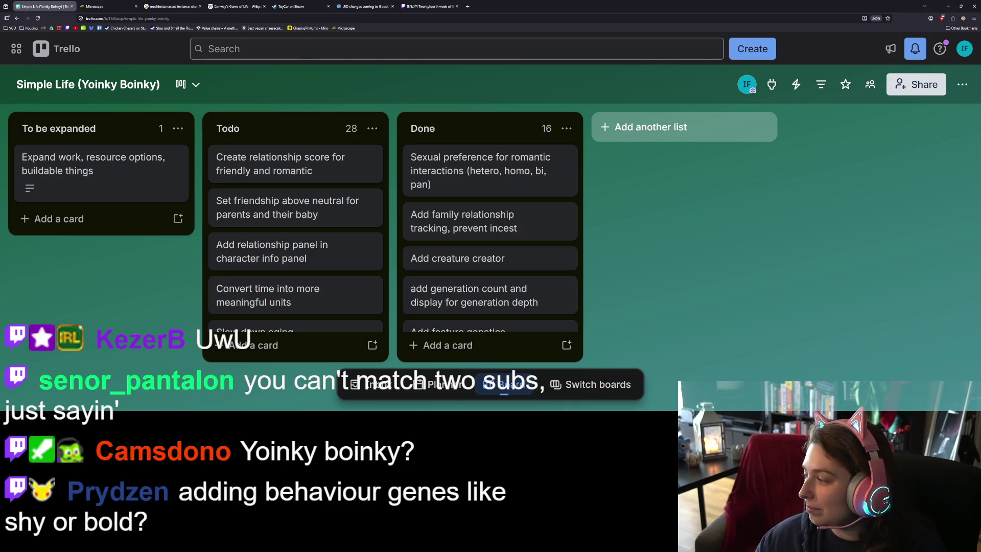
pyautogui.click(904, 264)
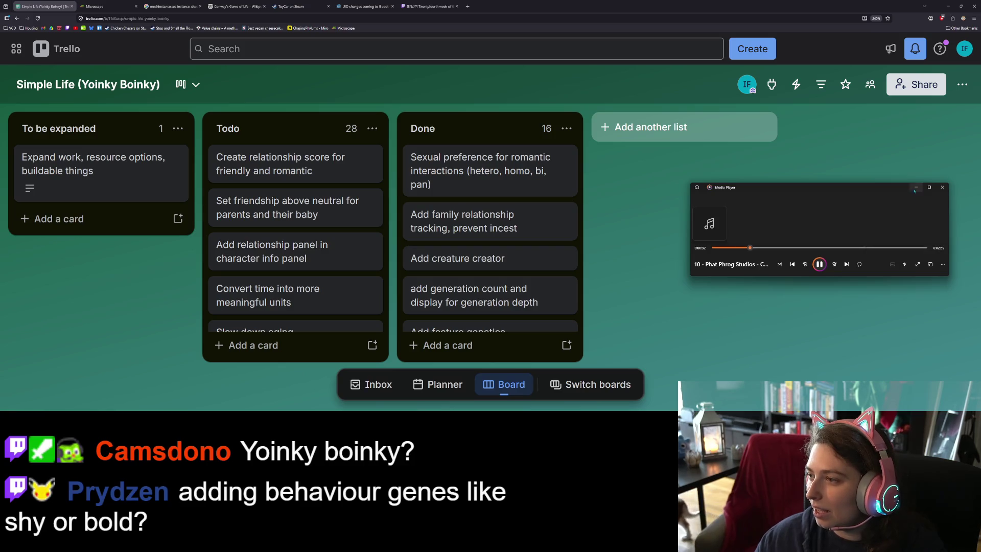
pyautogui.click(904, 264)
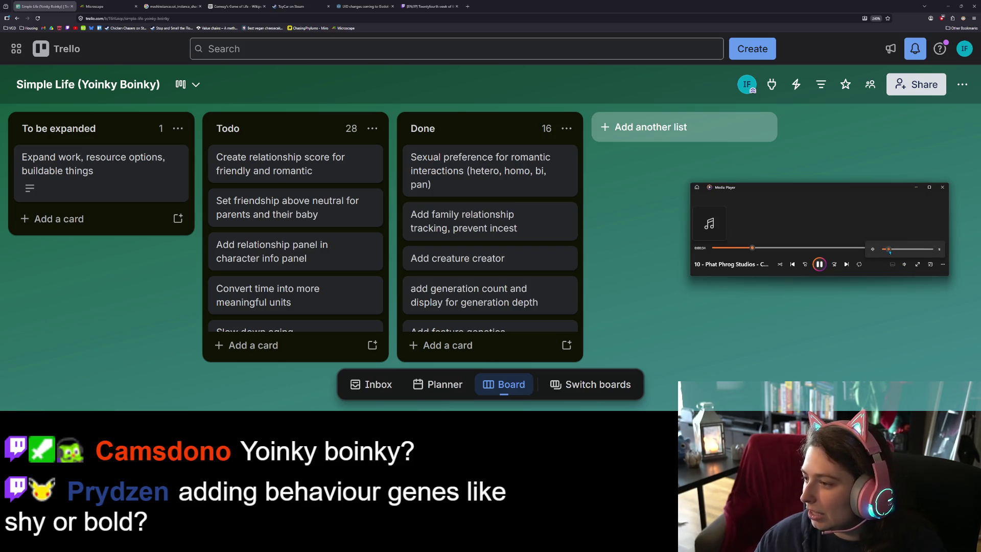
pyautogui.click(915, 187)
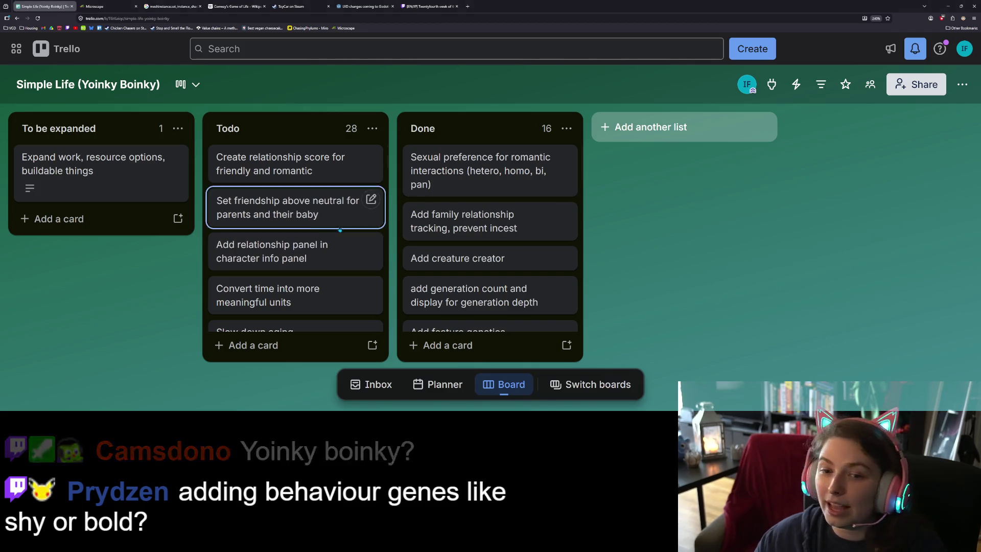
pyautogui.scroll(-10, 277, 271)
pyautogui.scroll(3, 276, 278)
pyautogui.click(277, 271)
# - Scroll through the Add traits card to its checklist of personality traits
pyautogui.scroll(-3, 443, 261)
pyautogui.scroll(1, 450, 266)
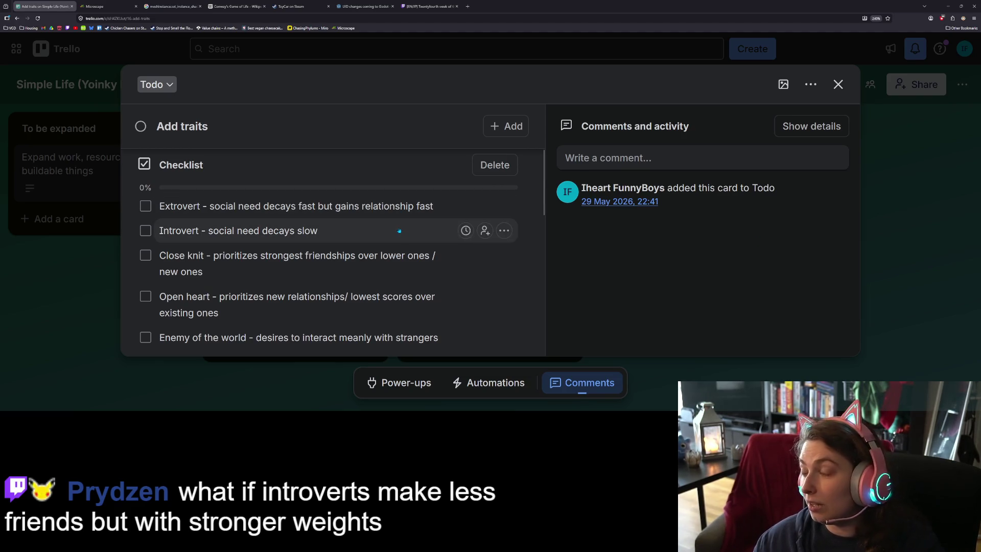
pyautogui.scroll(-2, 352, 258)
pyautogui.scroll(2, 332, 263)
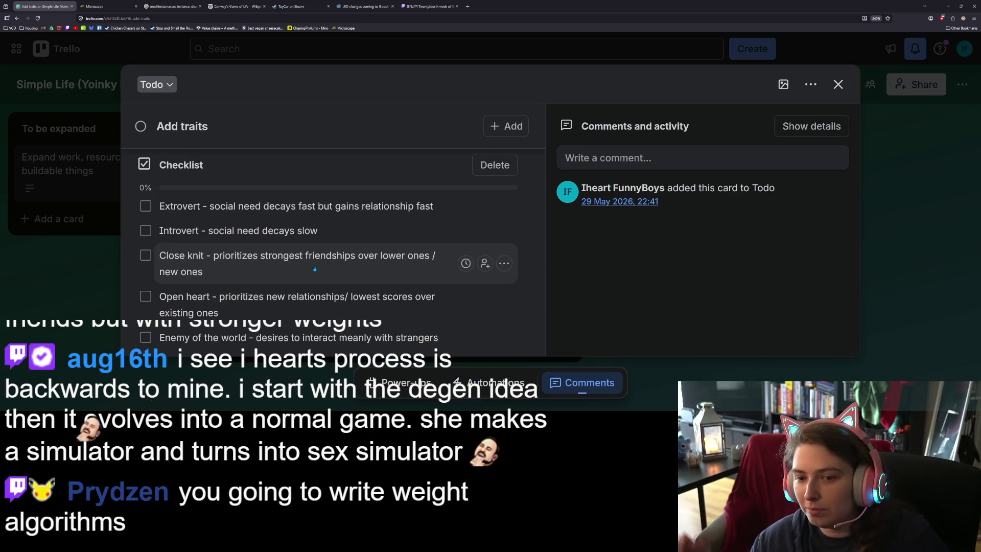
pyautogui.scroll(-2, 315, 268)
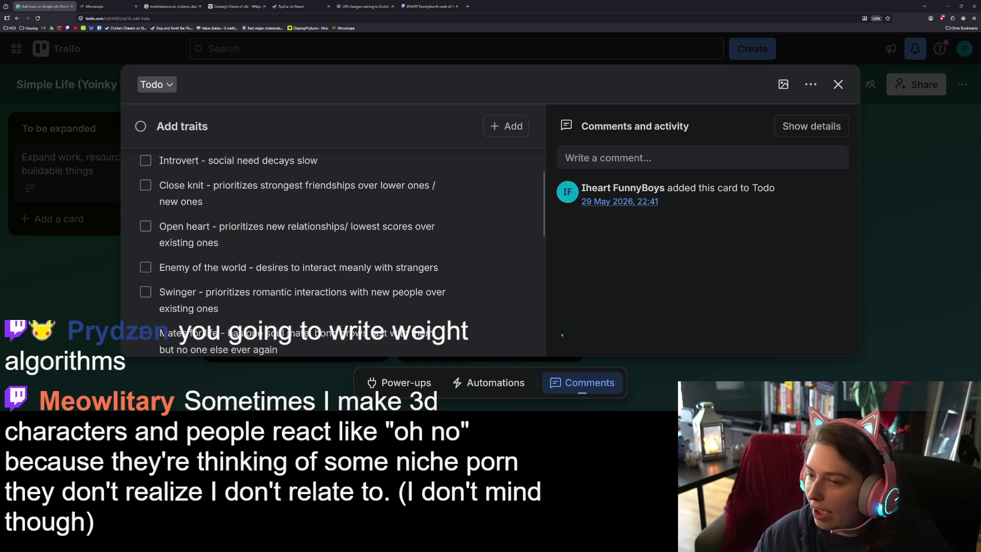
# - Finish reading the Add traits checklist, then run the Godot game with the log hidden
pyautogui.scroll(-2, 445, 305)
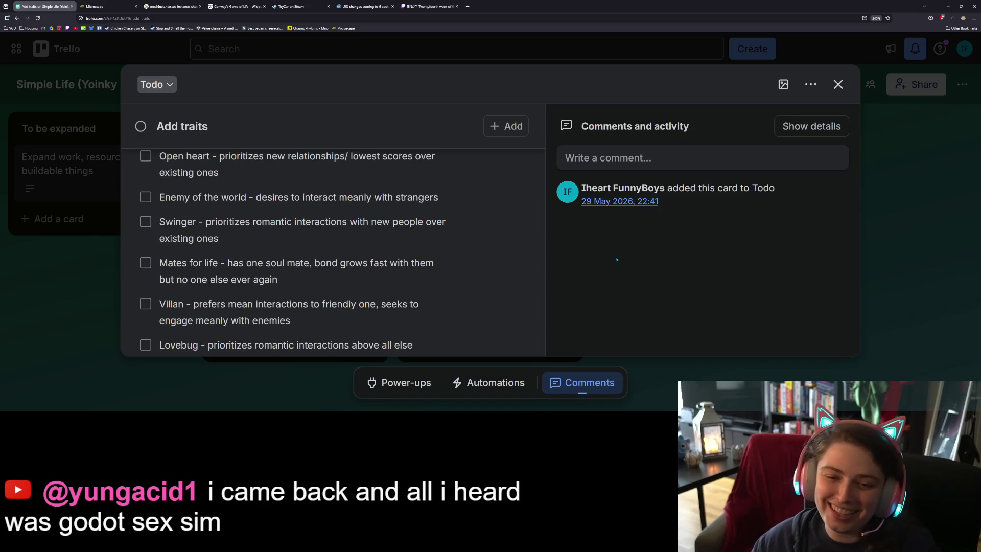
pyautogui.scroll(-2, 475, 222)
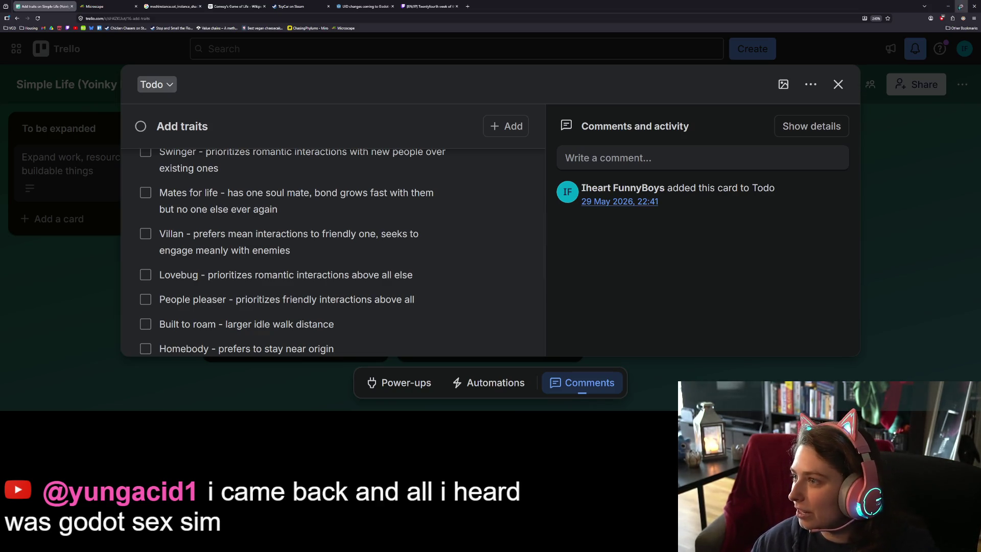
pyautogui.click(952, 9)
pyautogui.click(803, 18)
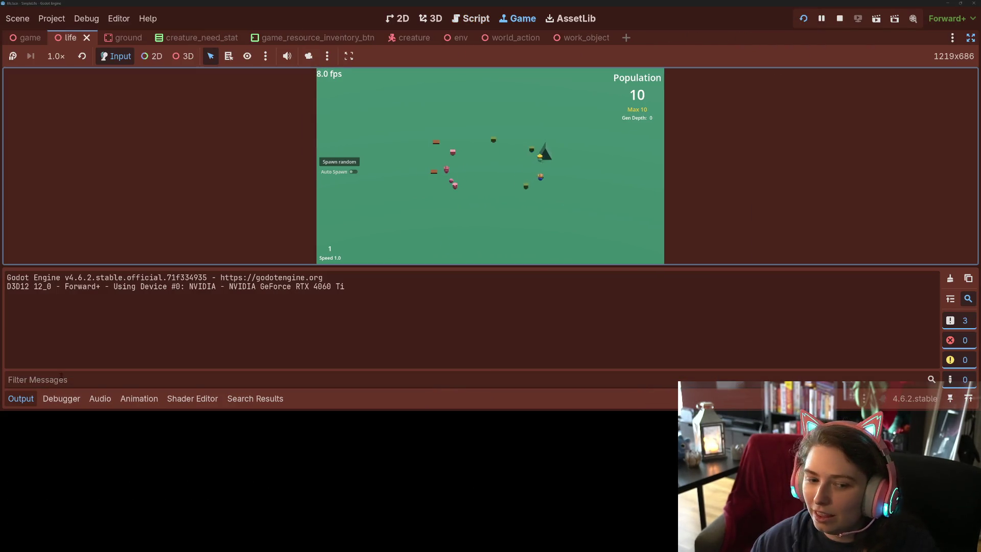
pyautogui.click(32, 399)
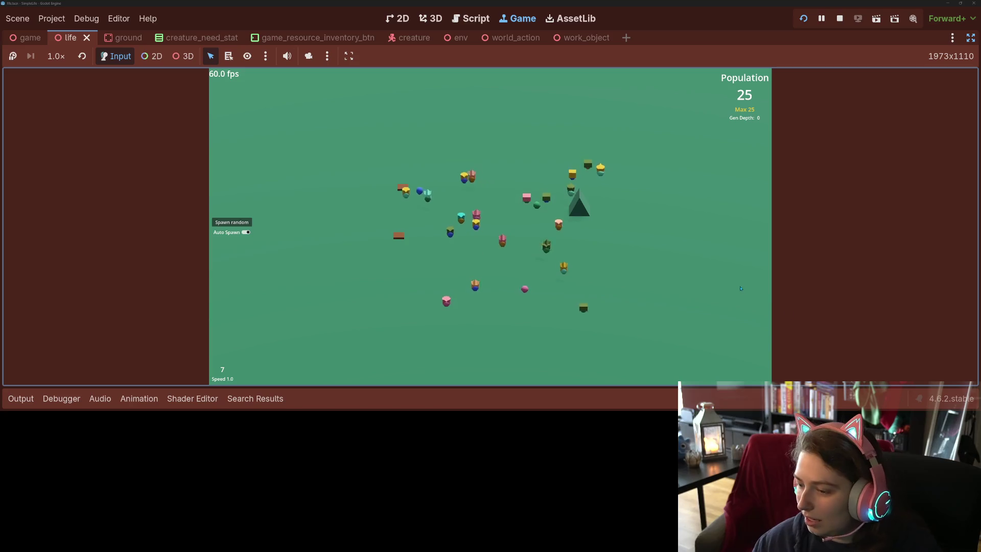
# - Set the running creature simulation's speed to 2.0
pyautogui.press('-')
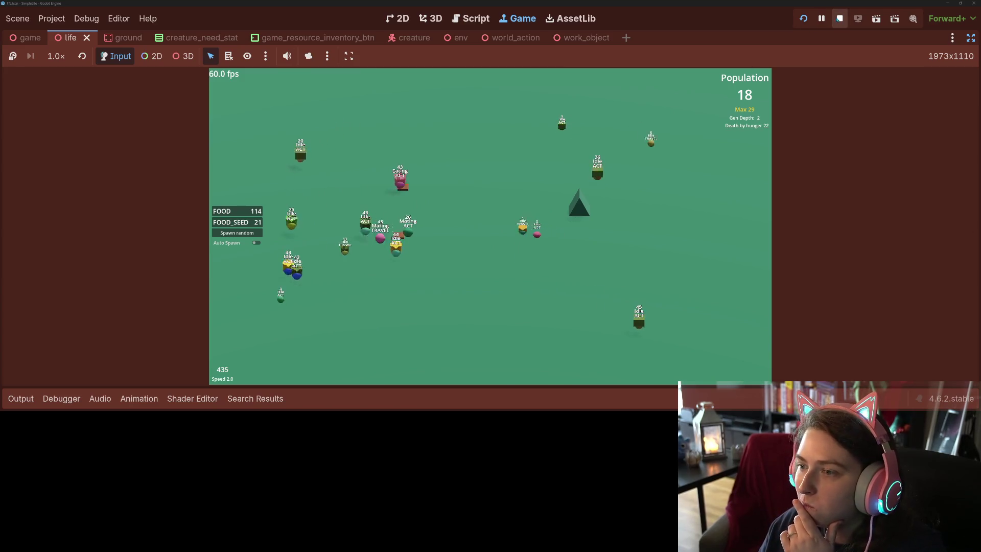
# - Stop the game, restore the script editor's side panels, and close Trello's Add traits card
pyautogui.click(838, 20)
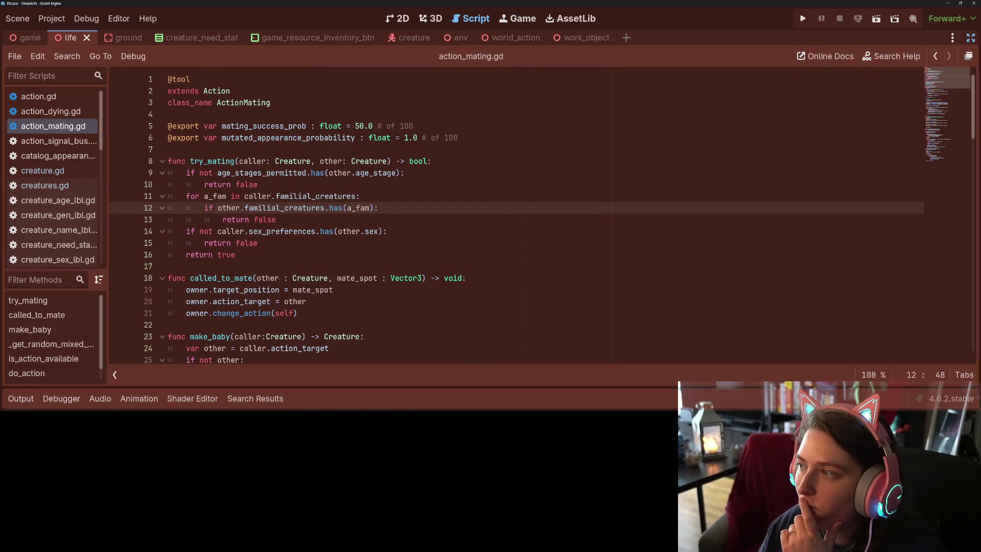
pyautogui.click(971, 37)
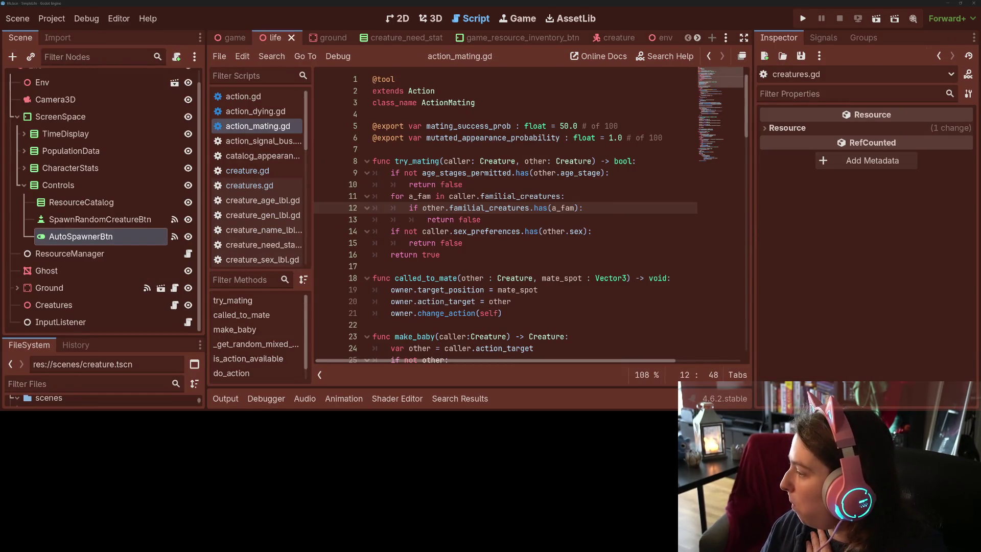
pyautogui.hotkey('alt', 'Tab')
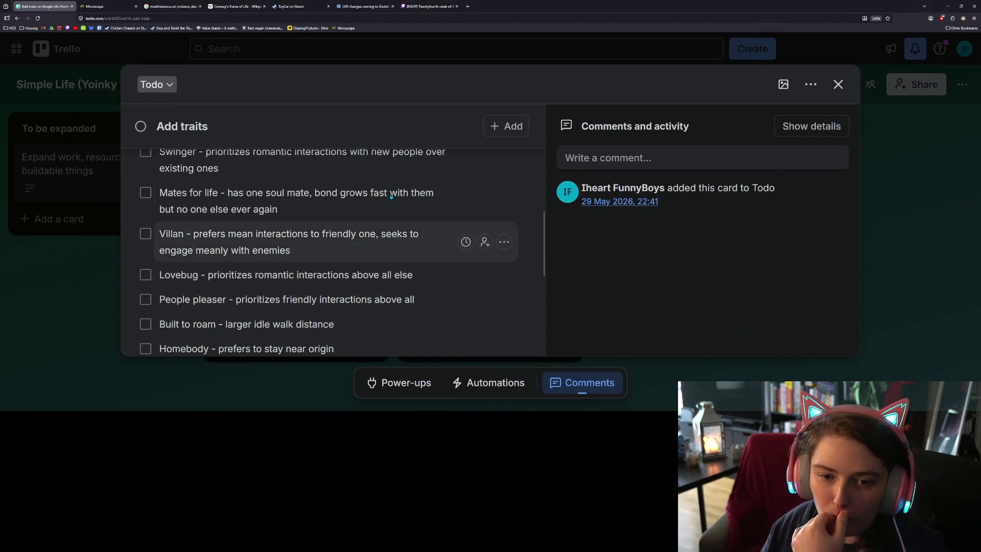
pyautogui.click(68, 300)
# - Look over Trello's Todo list, then minimize the browser to return to Godot
pyautogui.scroll(-5, 307, 255)
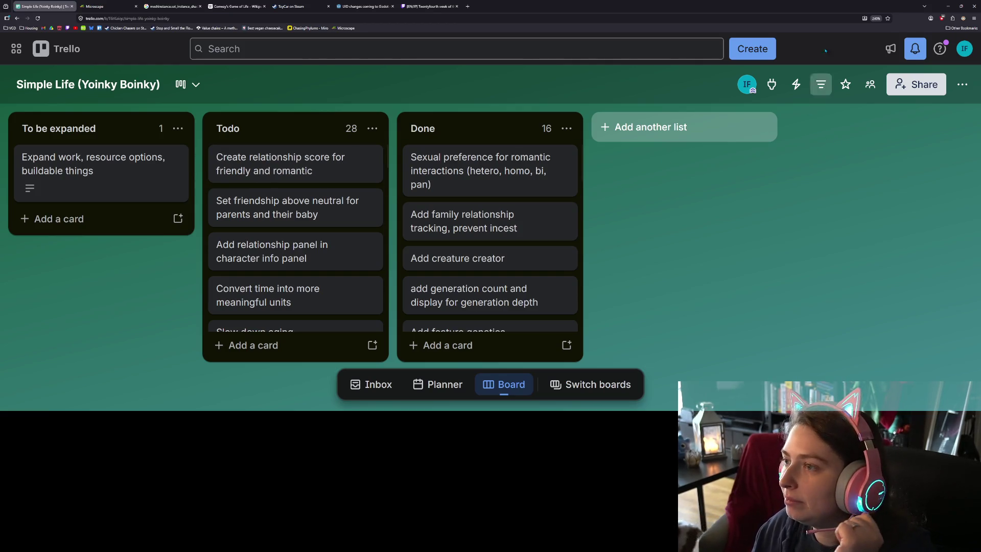
pyautogui.click(947, 7)
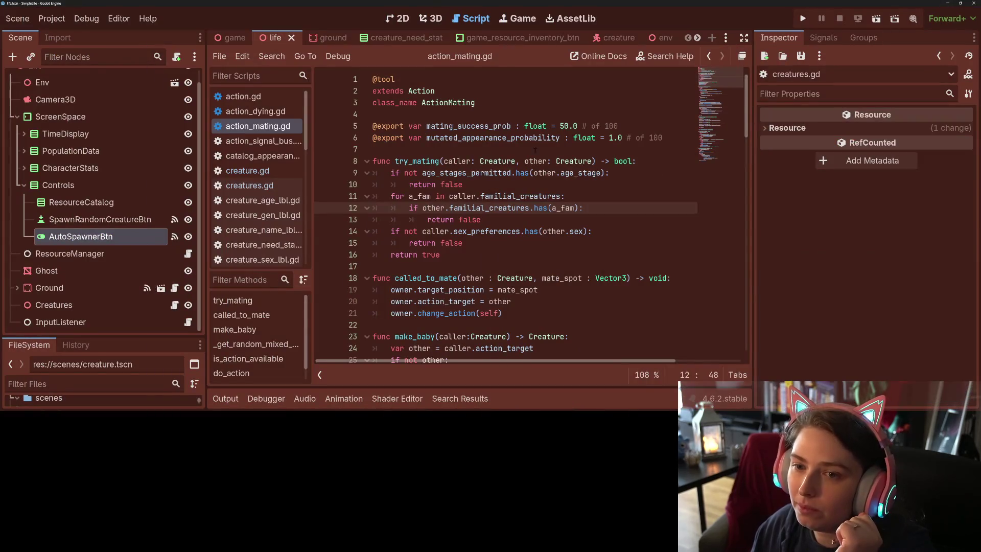
# - Open creature.gd and check the documentation tooltip for the age stage property
pyautogui.click(299, 172)
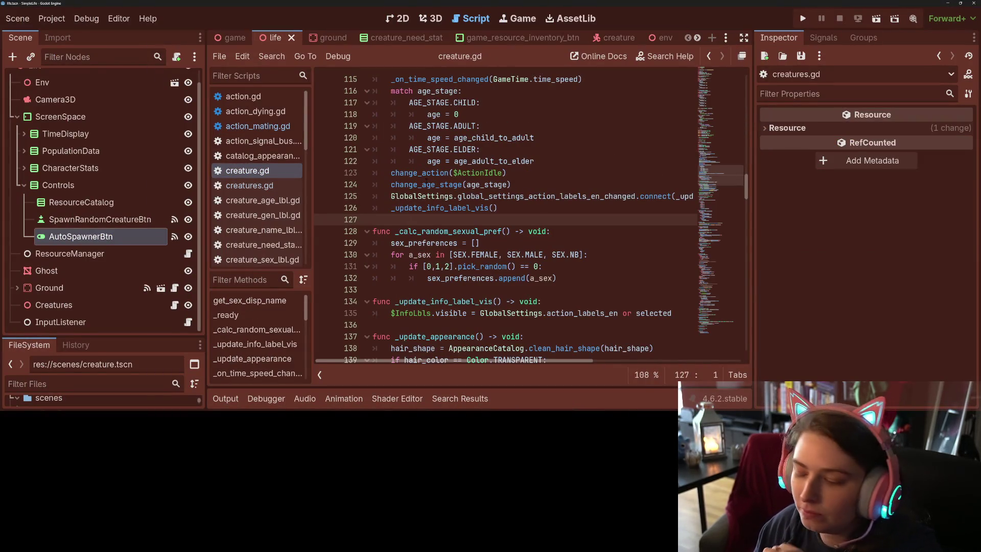
pyautogui.moveTo(424, 184)
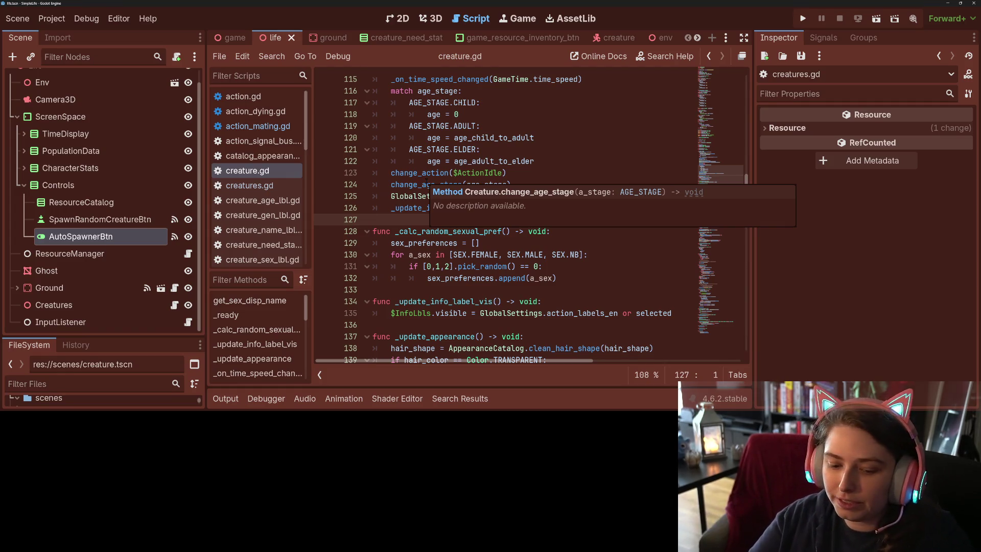
pyautogui.click(433, 138)
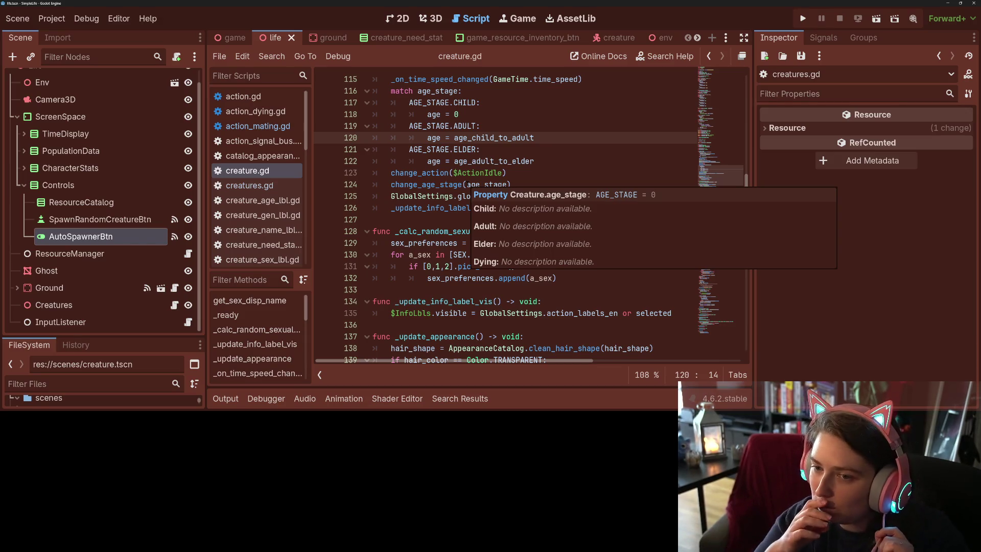
pyautogui.click(468, 184)
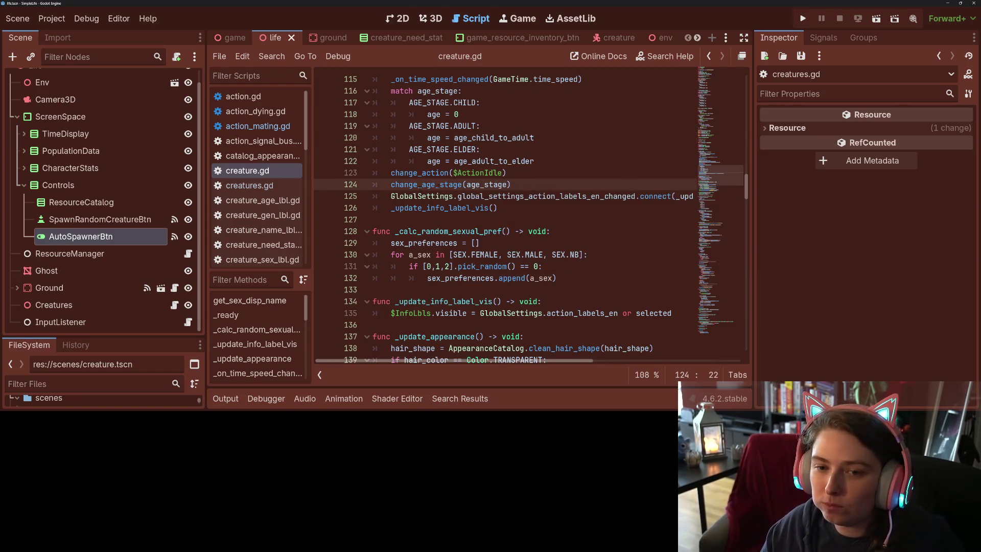
# - Scroll creature.gd up to the variable declarations and place the caret below familial_creatures
pyautogui.scroll(2, 527, 240)
pyautogui.scroll(8, 527, 240)
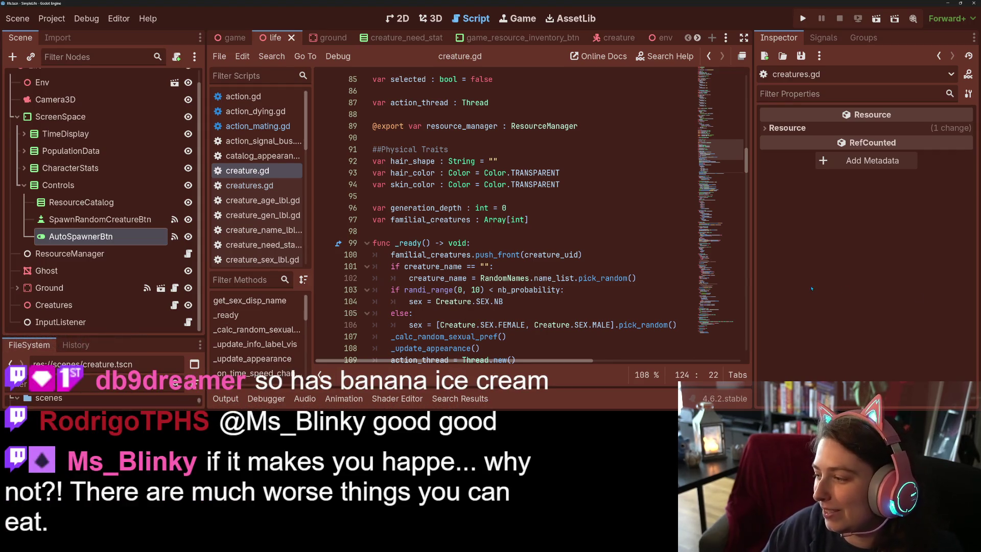
pyautogui.click(661, 266)
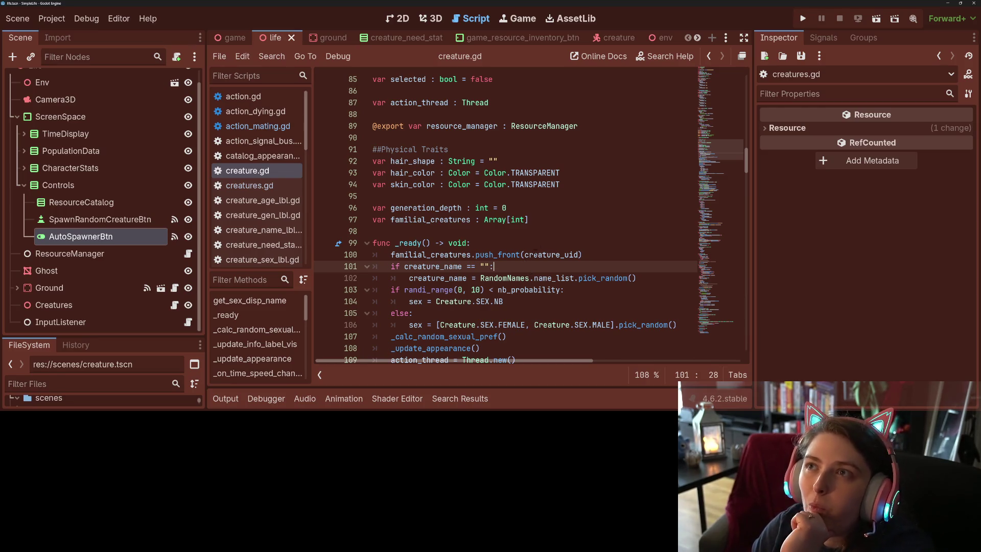
pyautogui.click(543, 243)
pyautogui.click(544, 231)
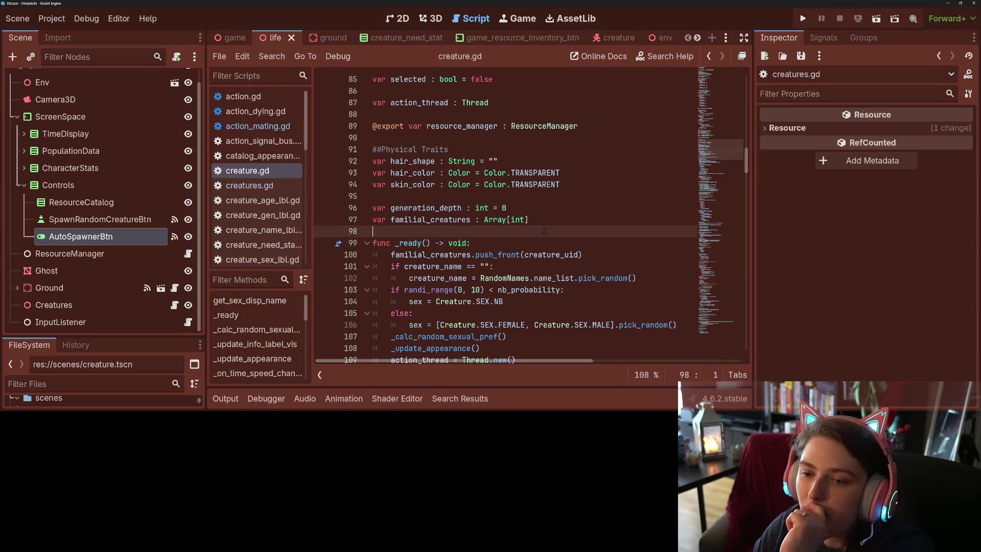
# - Declare 'var relationship_scores = {' with an indented line inside the braces, and save
pyautogui.press('Return')
pyautogui.press('Return')
pyautogui.press('Up')
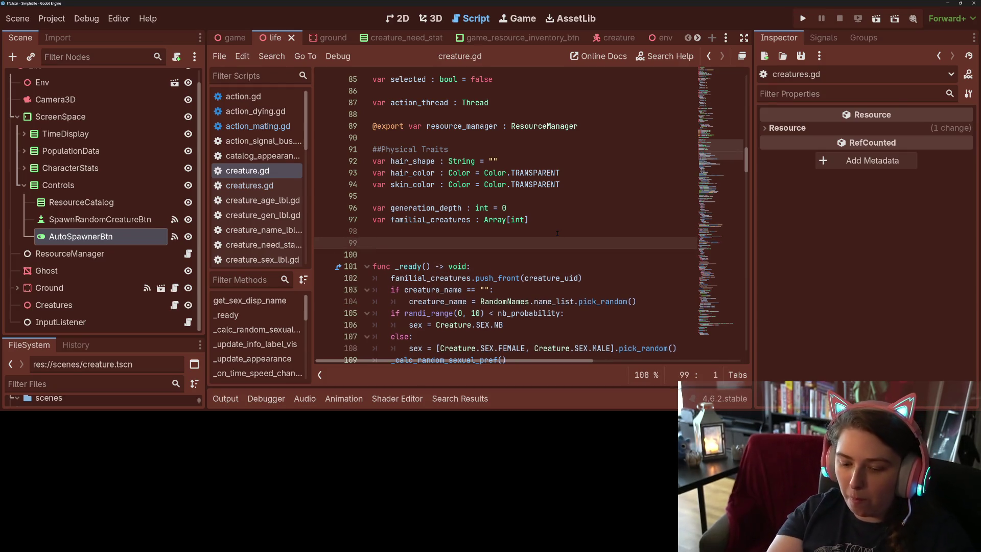
pyautogui.write('var re')
pyautogui.write('lationship')
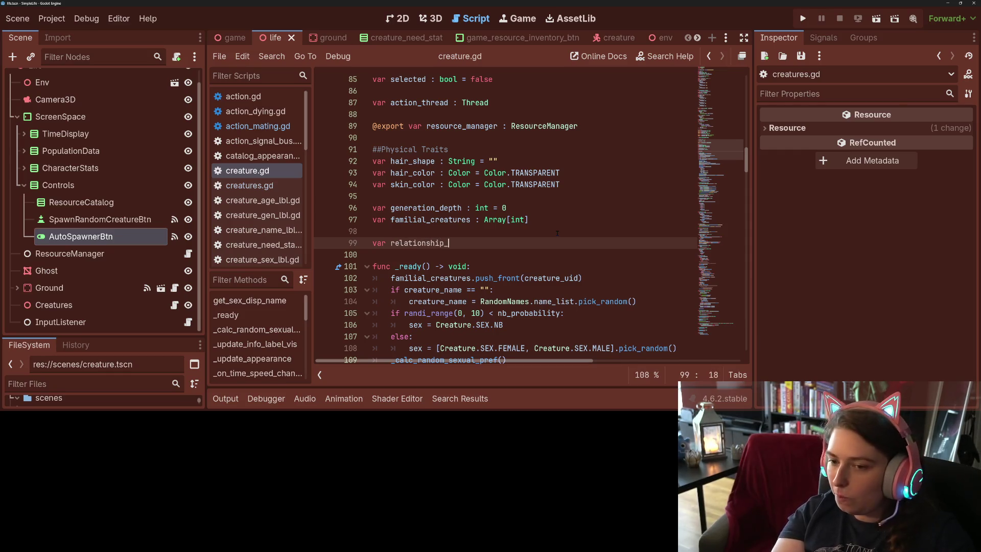
pyautogui.write('_scores = {')
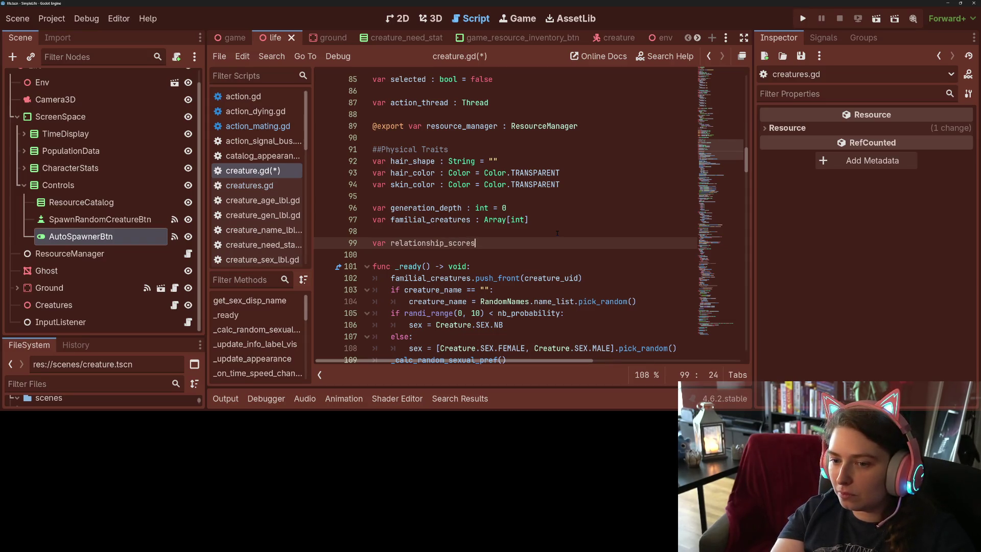
pyautogui.press('Return')
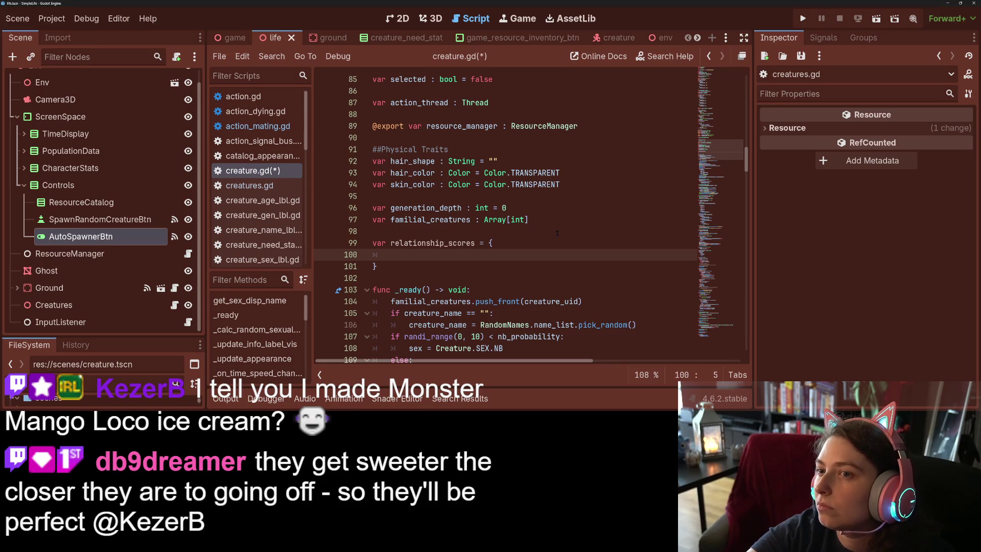
pyautogui.hotkey('ctrl', 's')
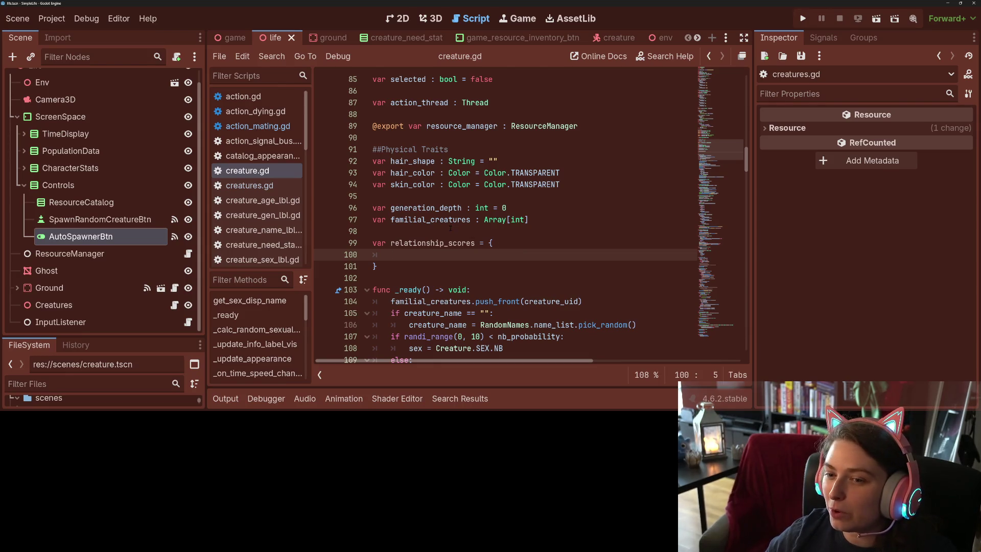
# - Insert a '##Relationship Data' heading comment above the relationship variables and save creature.gd
pyautogui.click(378, 231)
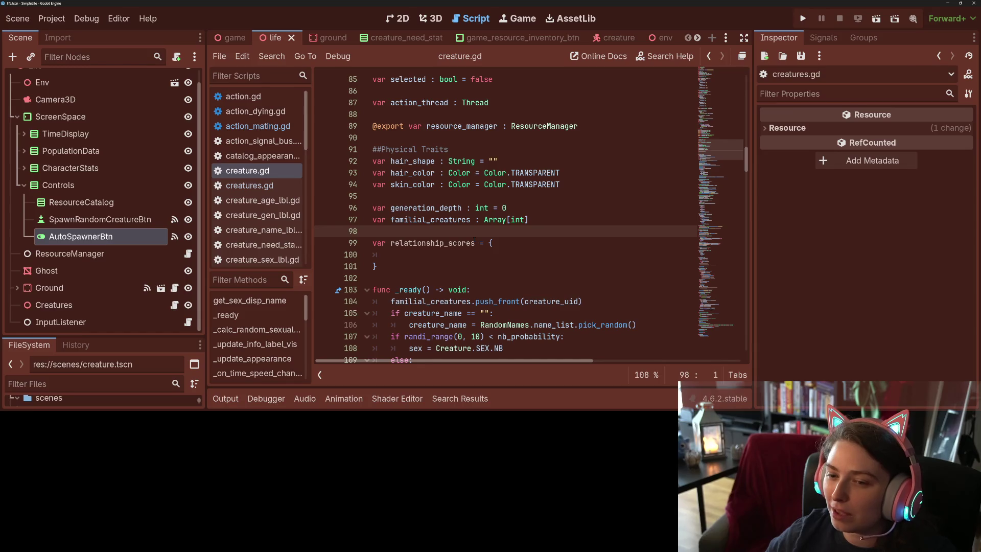
pyautogui.press('Up')
pyautogui.press('Up')
pyautogui.press('Up')
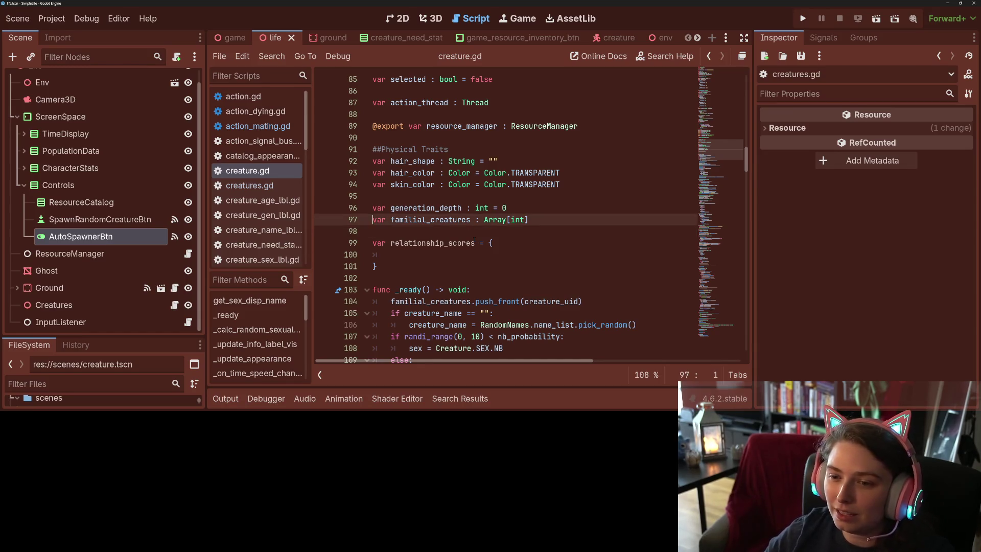
pyautogui.press('Return')
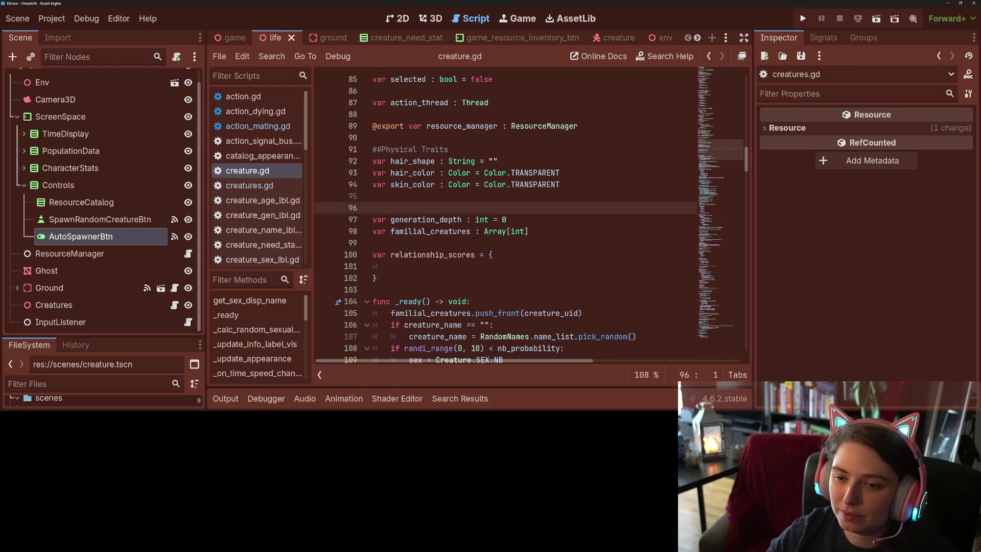
pyautogui.write('##')
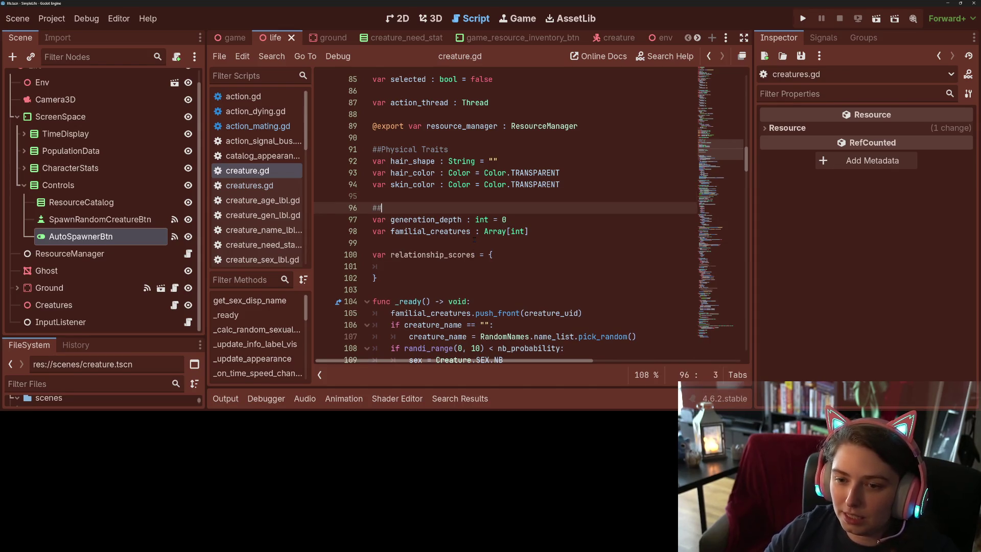
pyautogui.write('Relations')
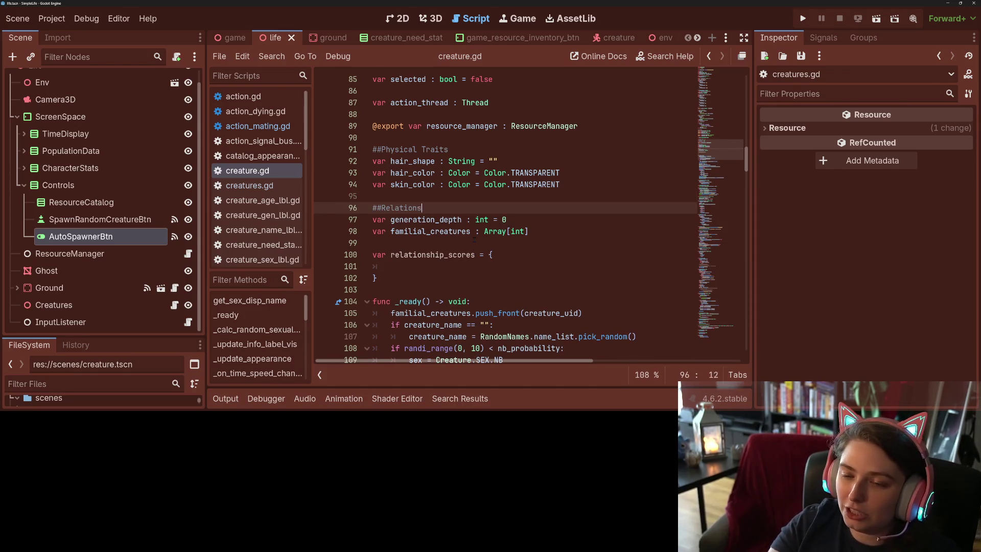
pyautogui.write('hips')
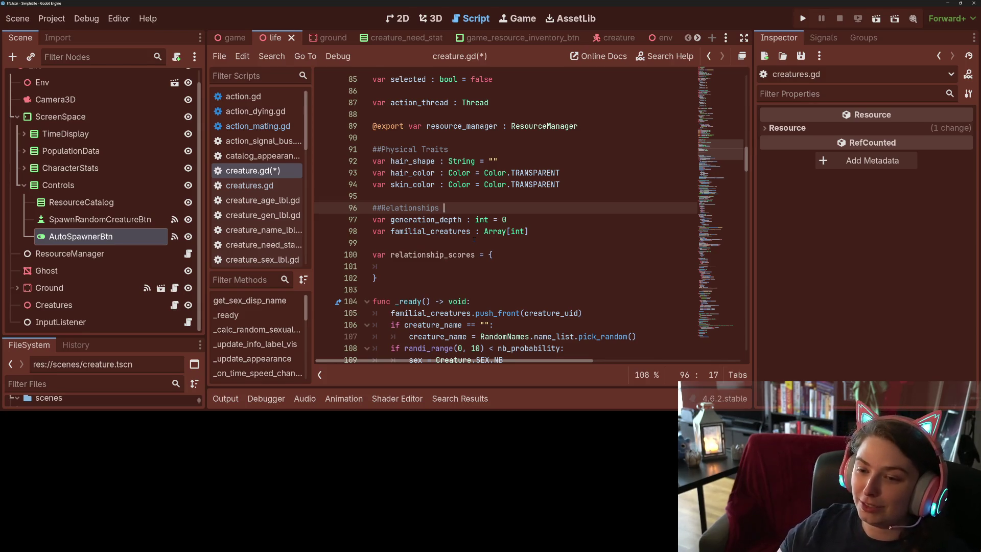
pyautogui.write('and')
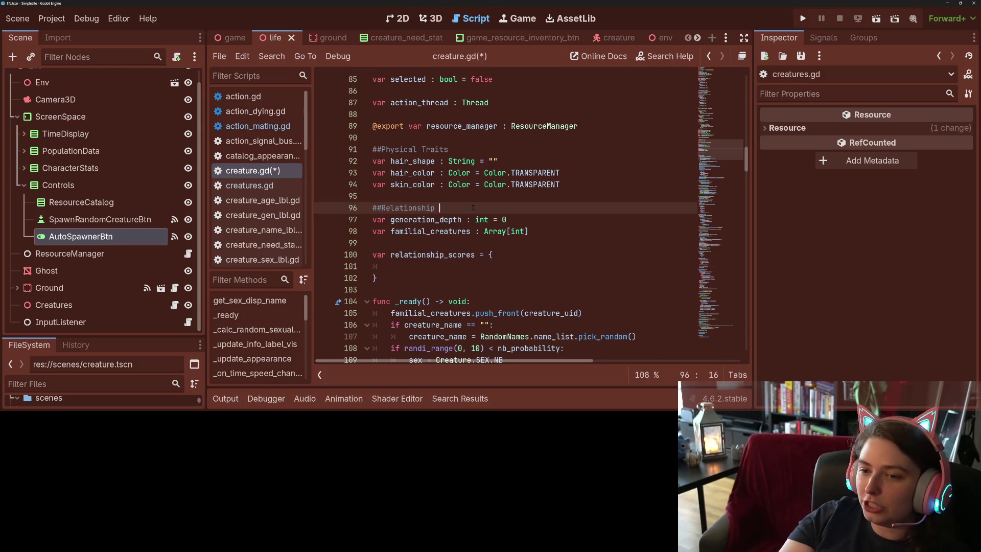
pyautogui.write('Data')
pyautogui.hotkey('ctrl', 's')
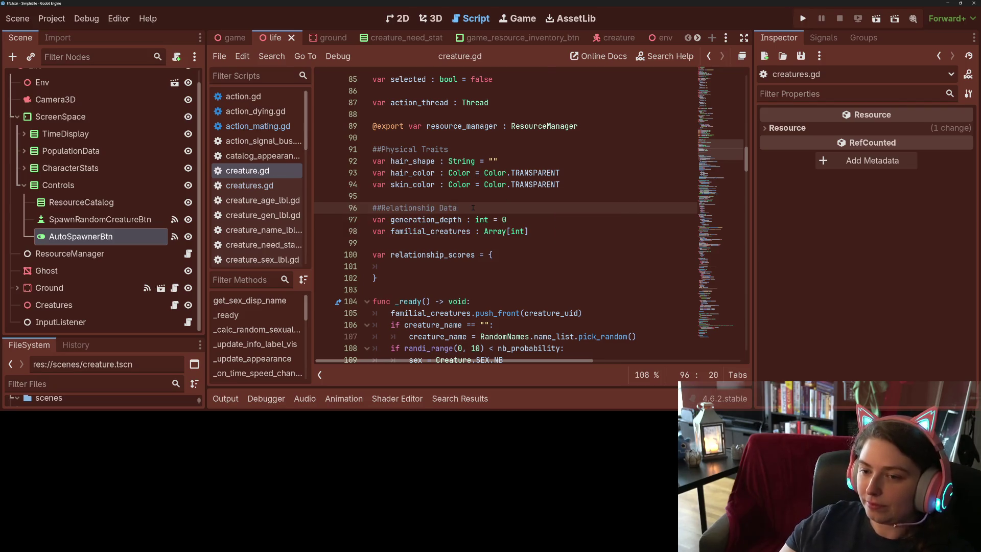
pyautogui.doubleClick(458, 233)
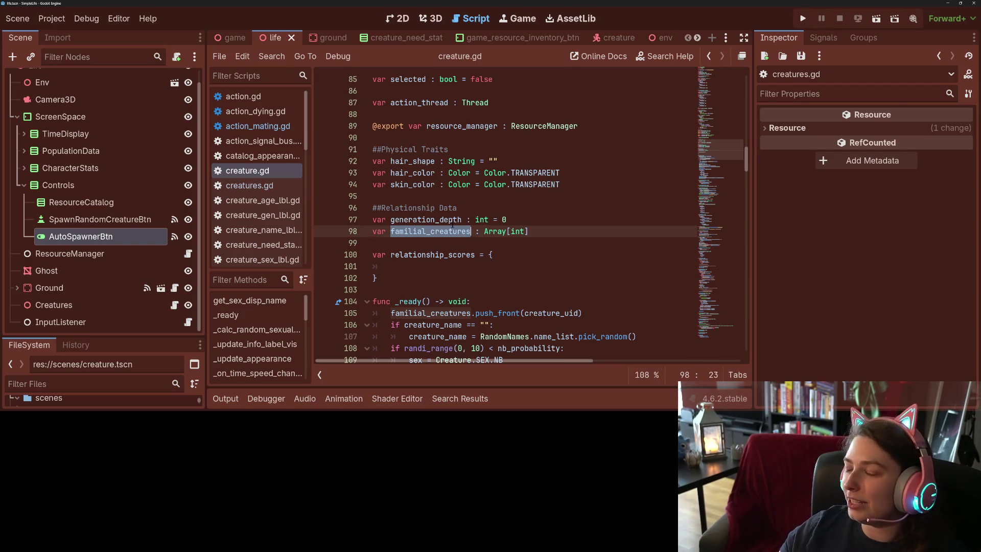
pyautogui.click(452, 220)
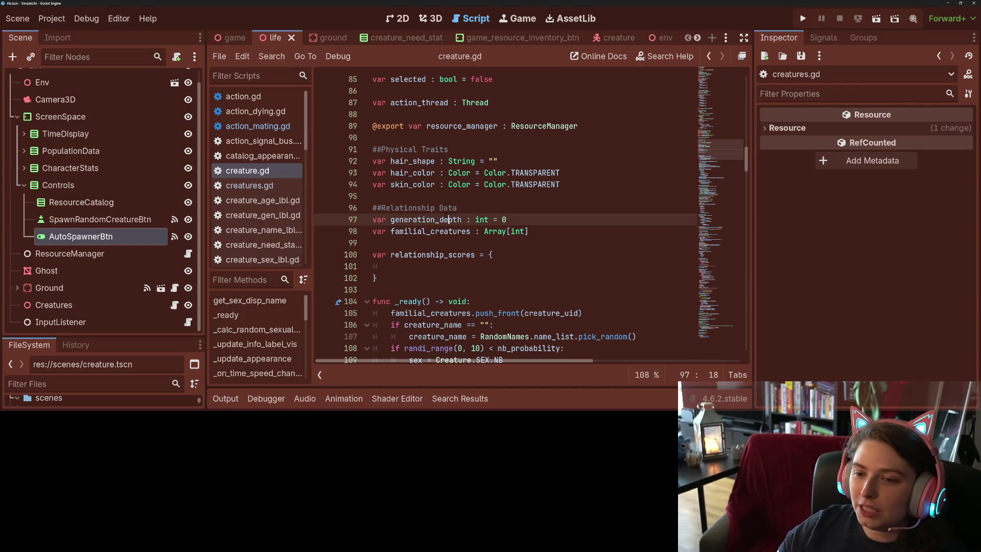
pyautogui.doubleClick(453, 220)
pyautogui.doubleClick(472, 254)
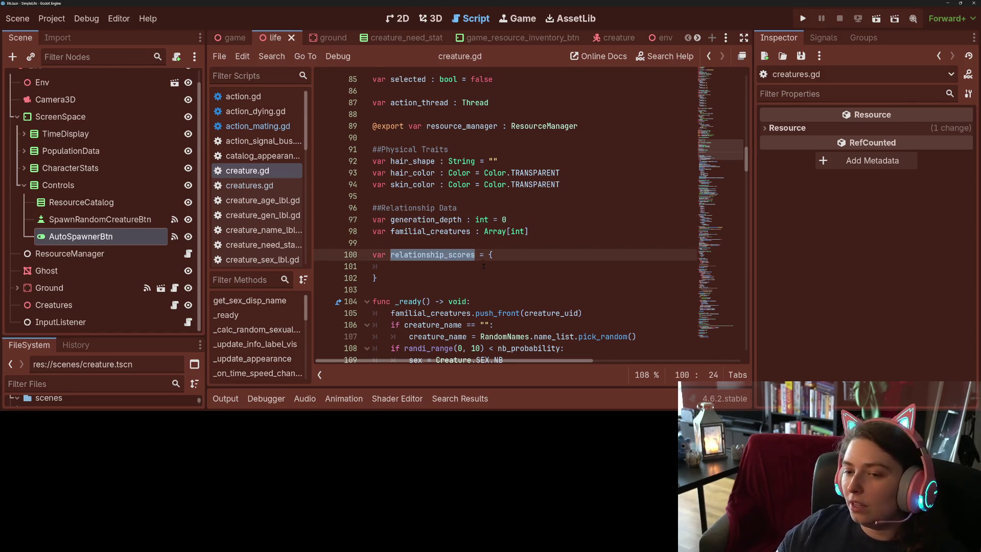
pyautogui.click(479, 254)
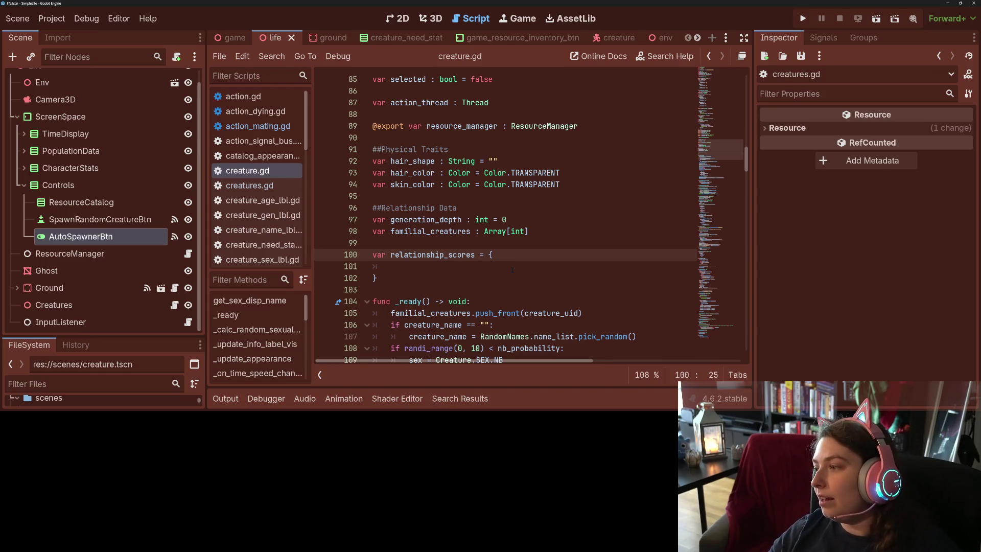
# - Above relationship_scores, add a '#creature_uid : {' comment line with its closing brace on the line below
pyautogui.press('Up')
pyautogui.press('Return')
pyautogui.write('#')
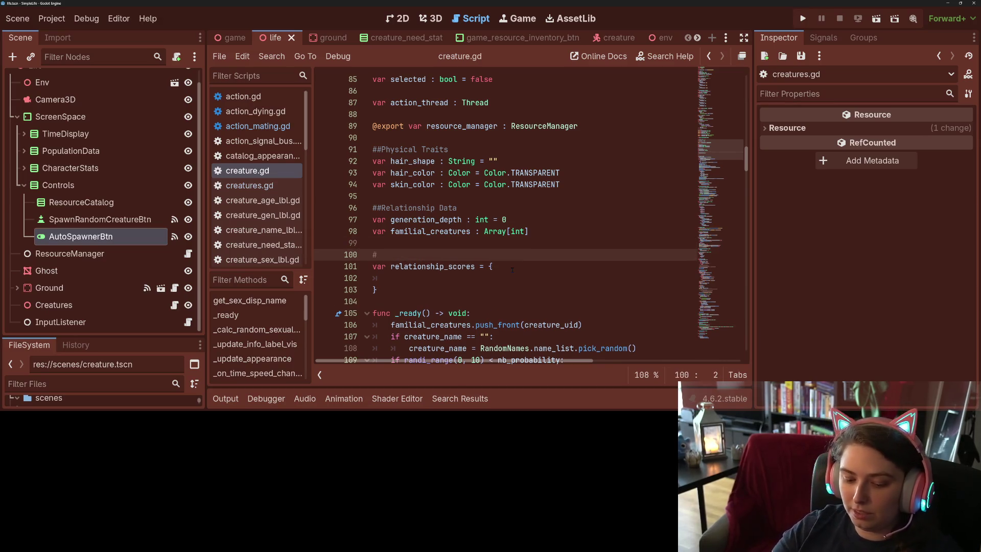
pyautogui.write('creature_uid')
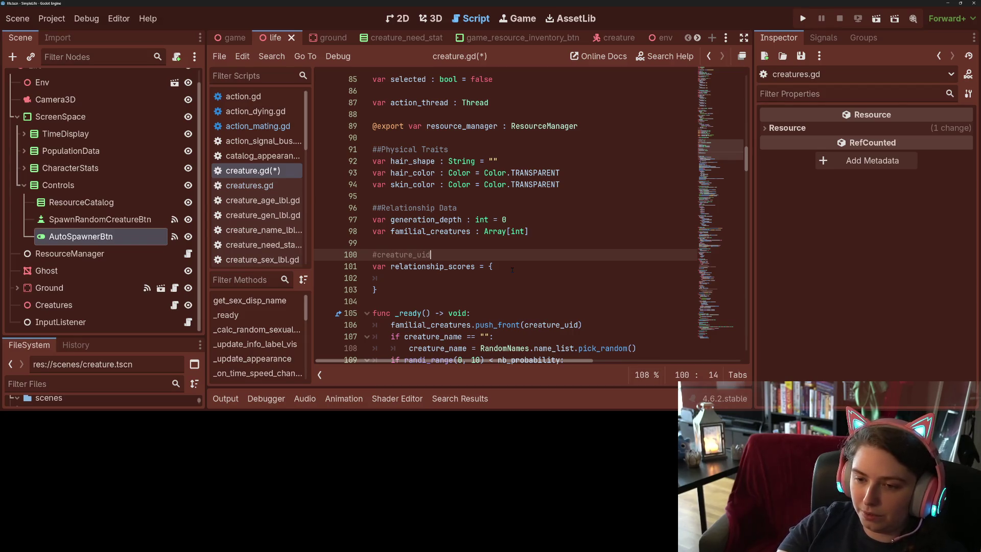
pyautogui.write(' : {')
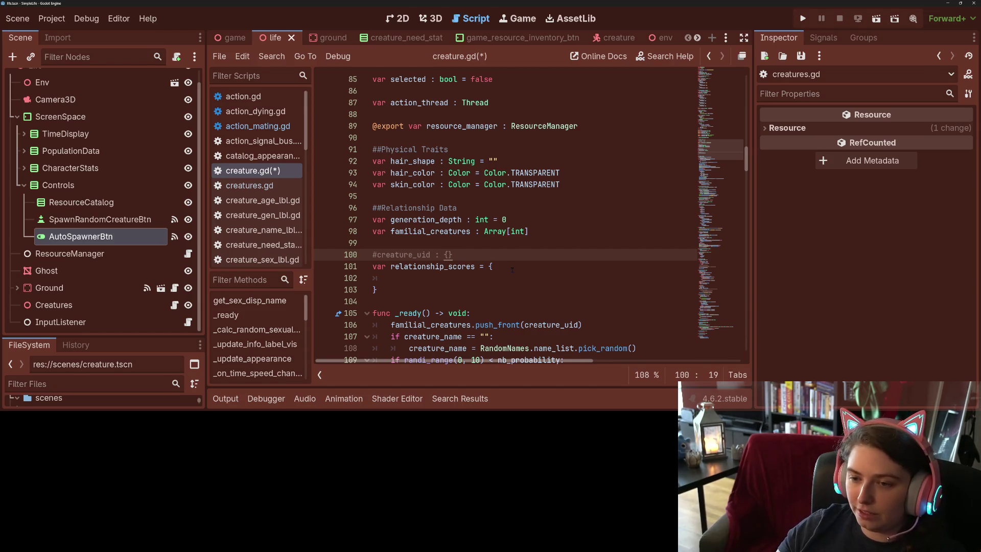
pyautogui.press('Return')
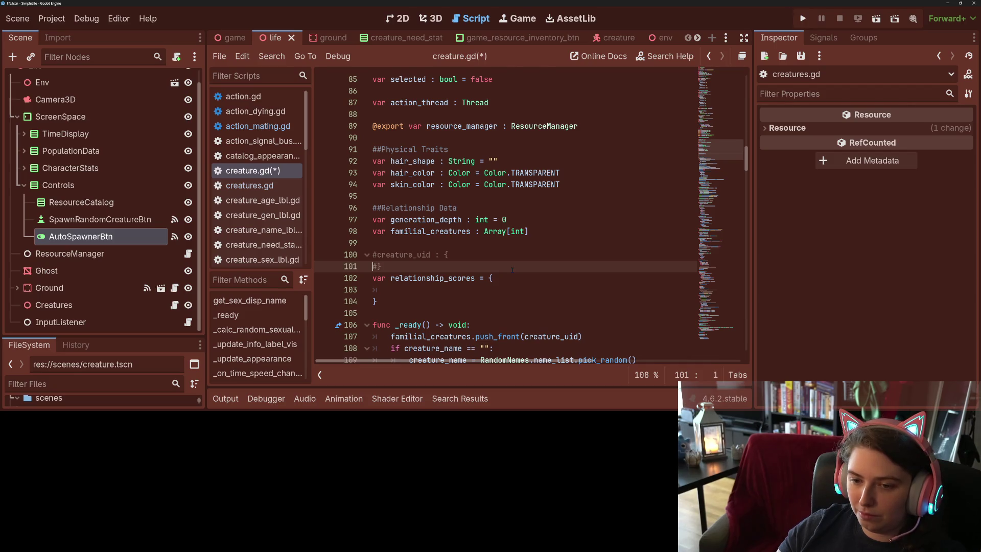
# - Inside the braces, add a '# node : node_ref_to_creature' entry and start another commented line beneath it
pyautogui.hotkey('ctrl', 'shift', 'Return')
pyautogui.write('#')
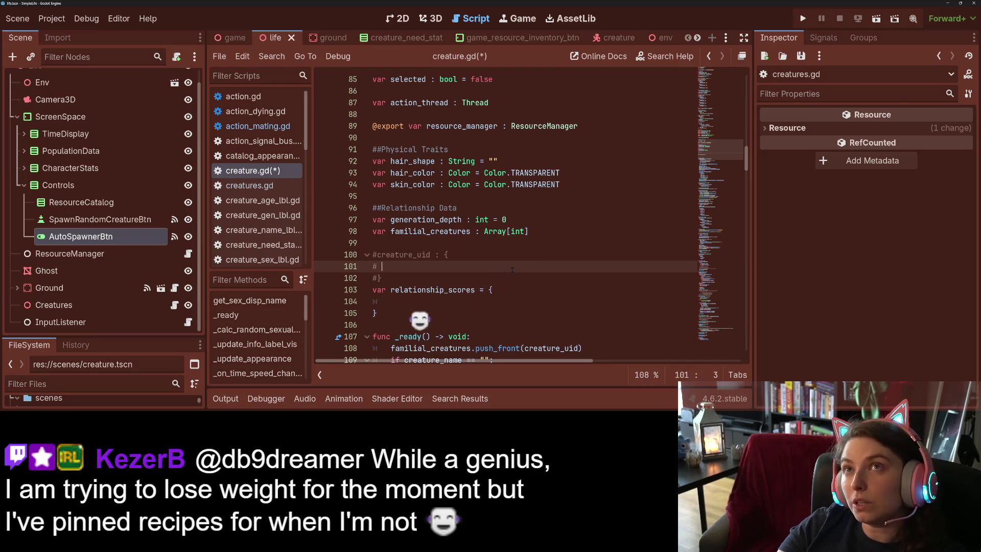
pyautogui.write('node')
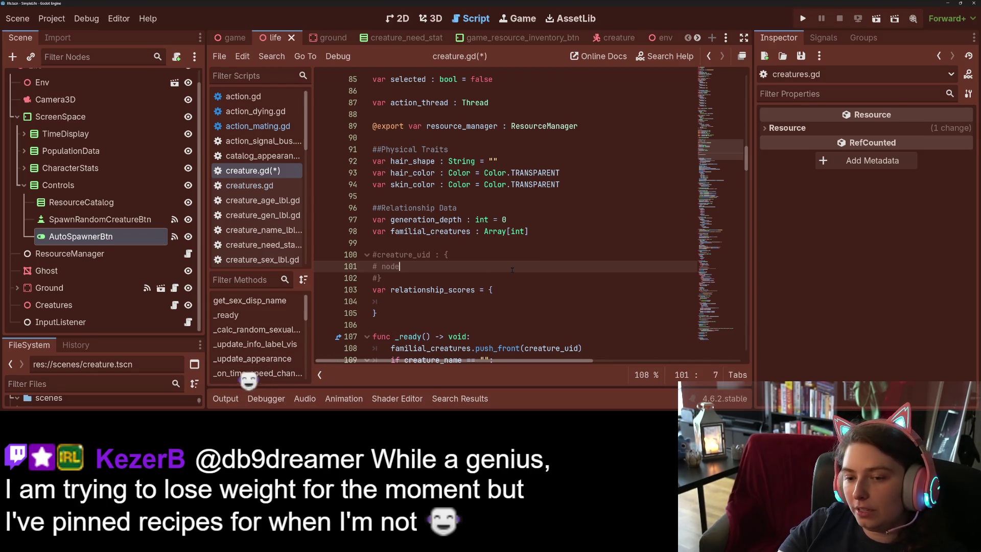
pyautogui.write(' : ')
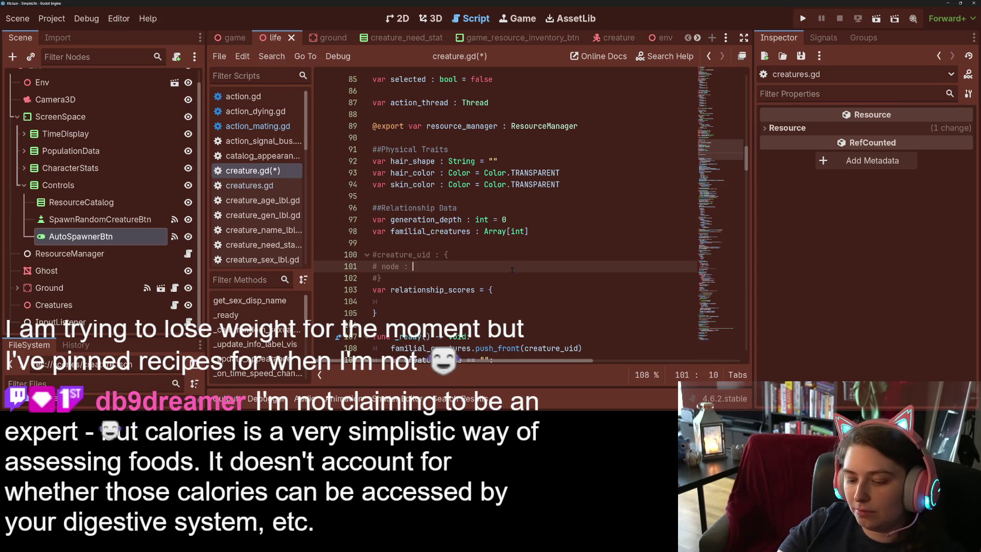
pyautogui.write('node')
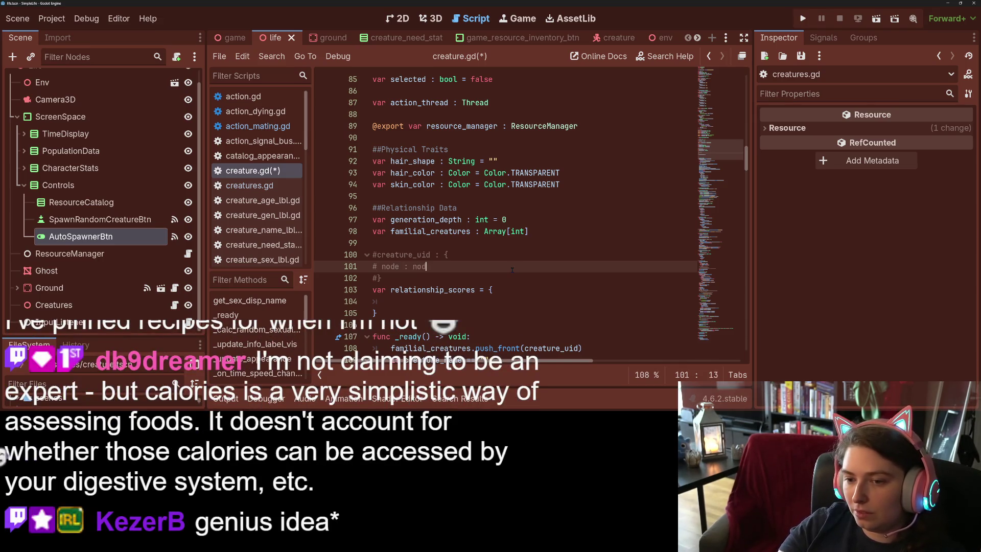
pyautogui.write('_ref_to_creature')
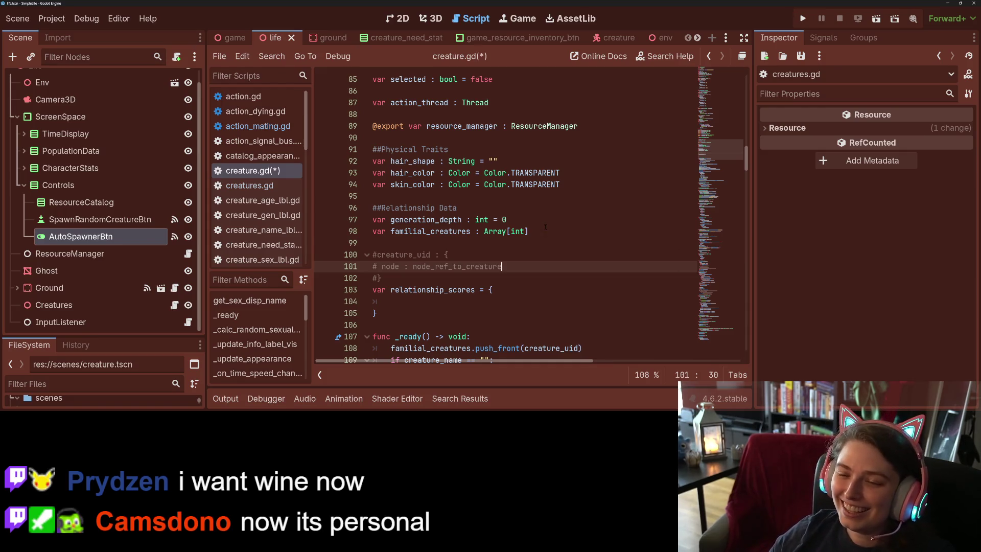
pyautogui.click(543, 245)
pyautogui.click(531, 268)
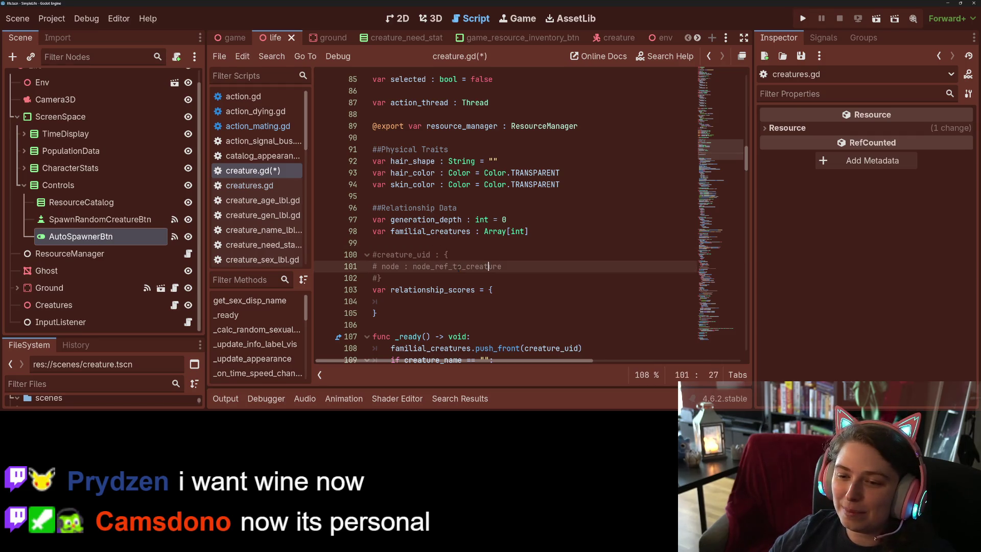
pyautogui.press('Return')
pyautogui.write('#')
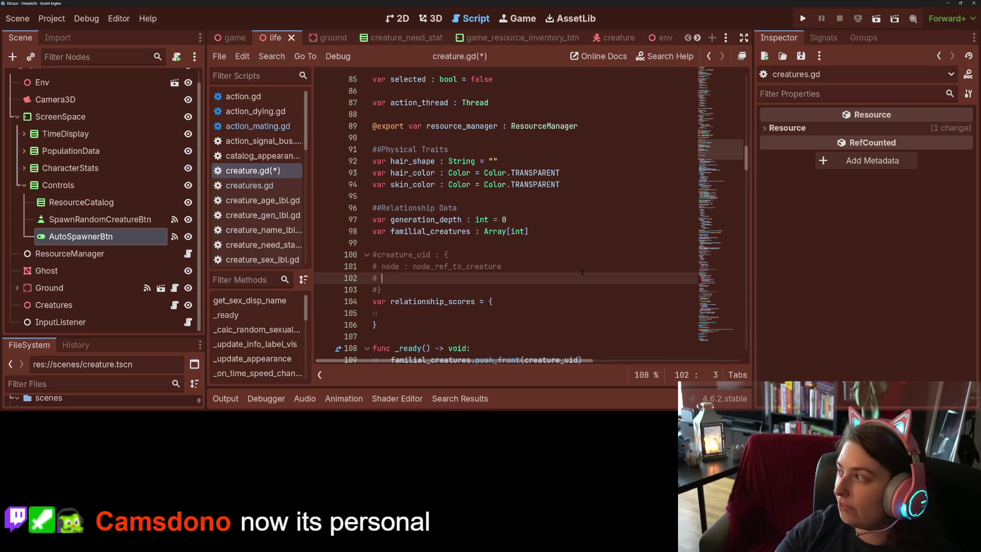
# - Add 'friend_score : float' and 'romantic_score : float,' entries to the sketch, leaving a fresh line below
pyautogui.write('end_score : ')
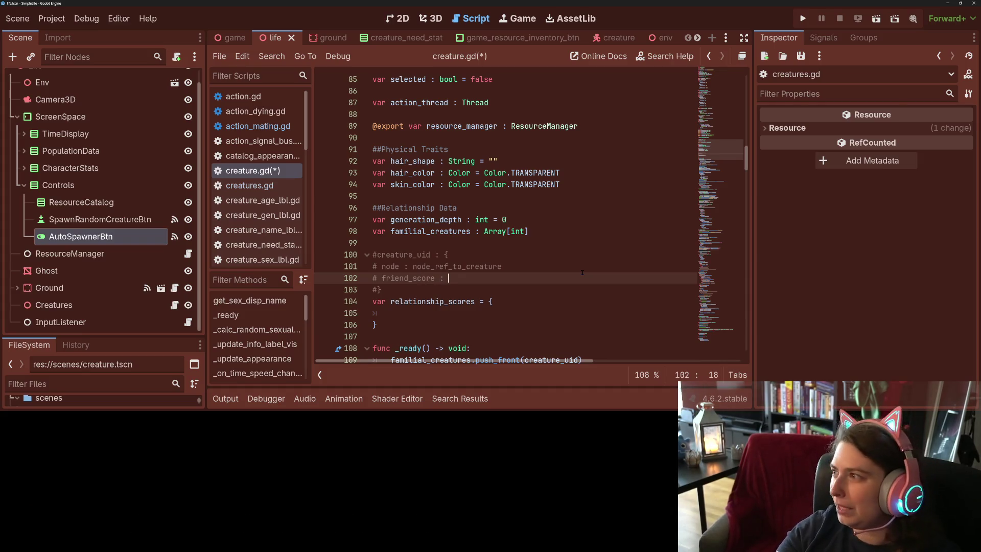
pyautogui.write('float')
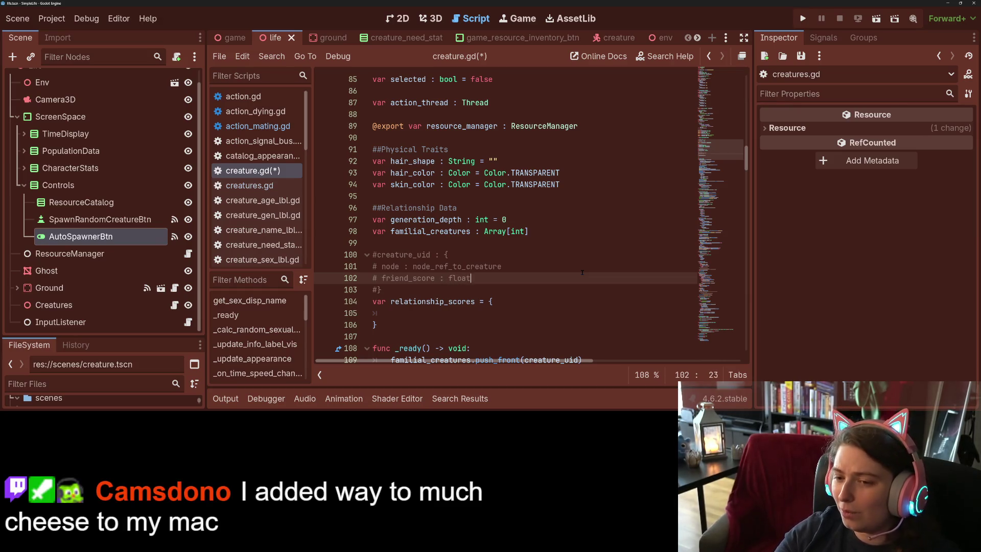
pyautogui.press('Return')
pyautogui.write('romantic_score ')
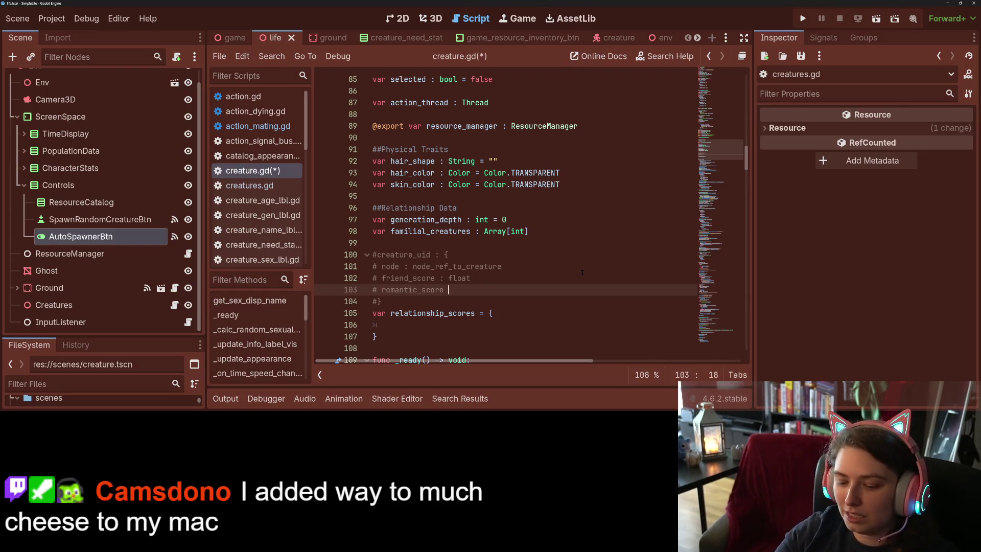
pyautogui.write(': flo')
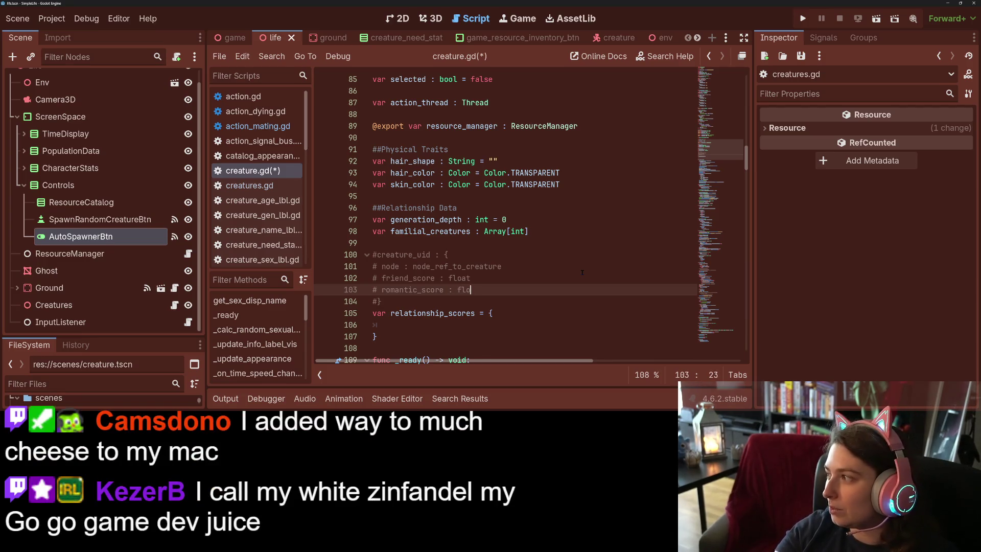
pyautogui.write('at,')
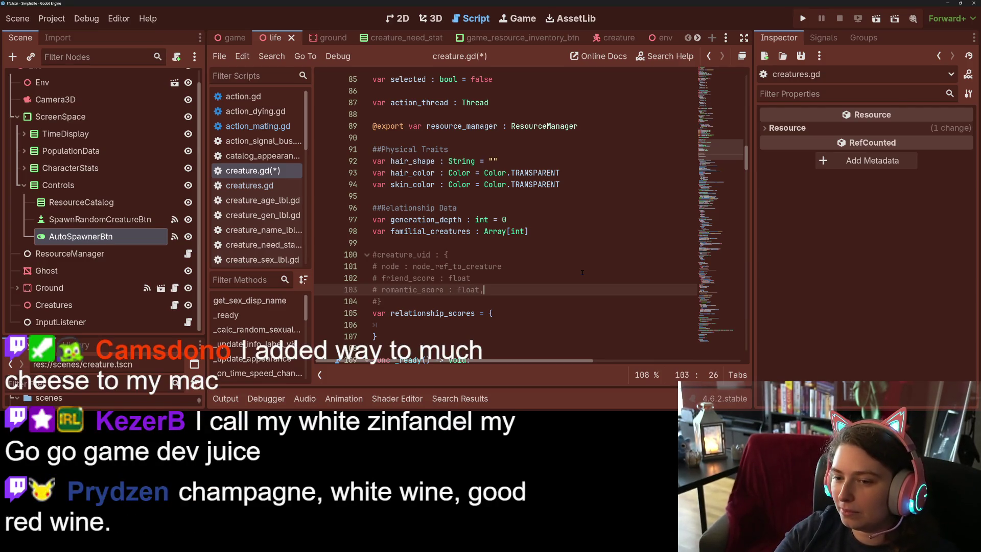
pyautogui.press('Return')
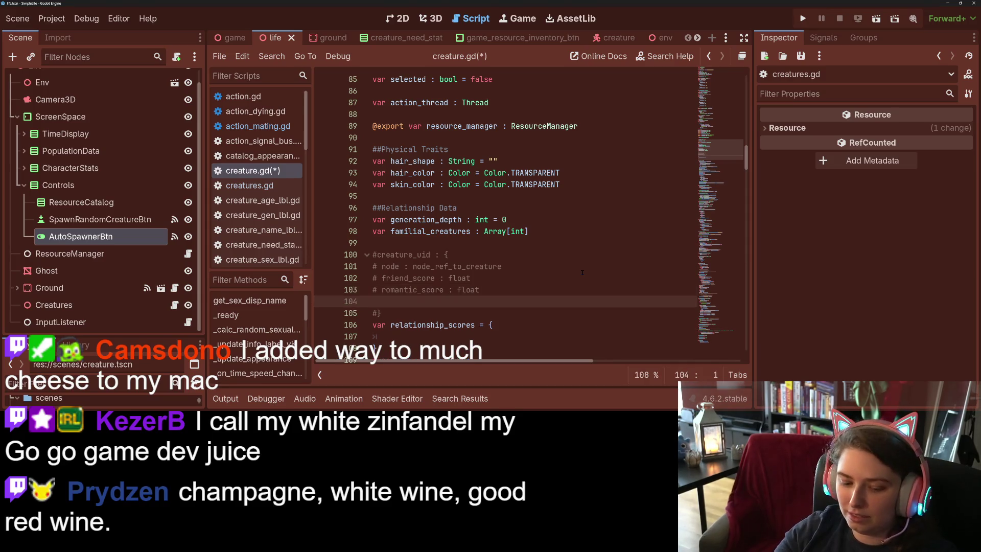
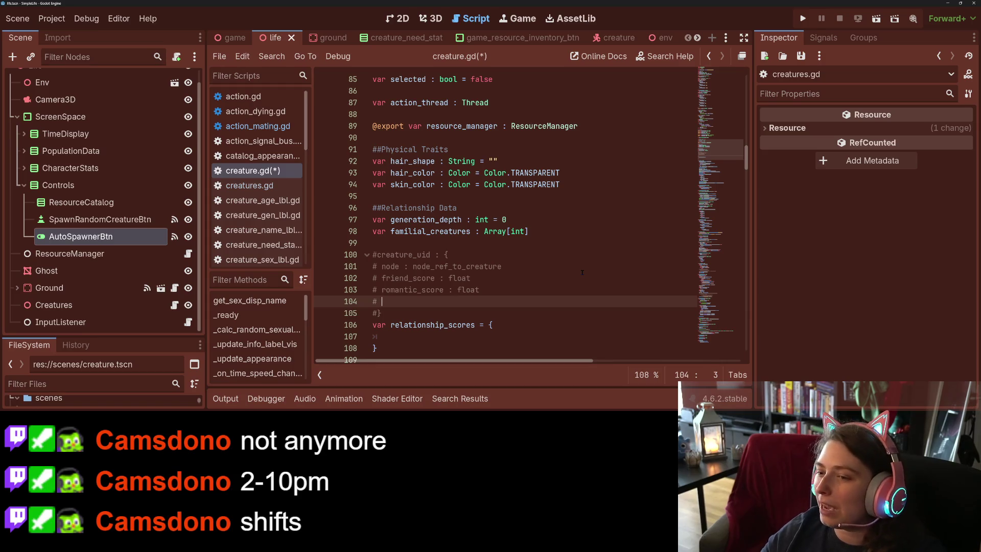
# - Save creature.gd with the commented creature_uid layout and the empty relationship_scores dictionary
pyautogui.click(582, 272)
pyautogui.hotkey('ctrl', 's')
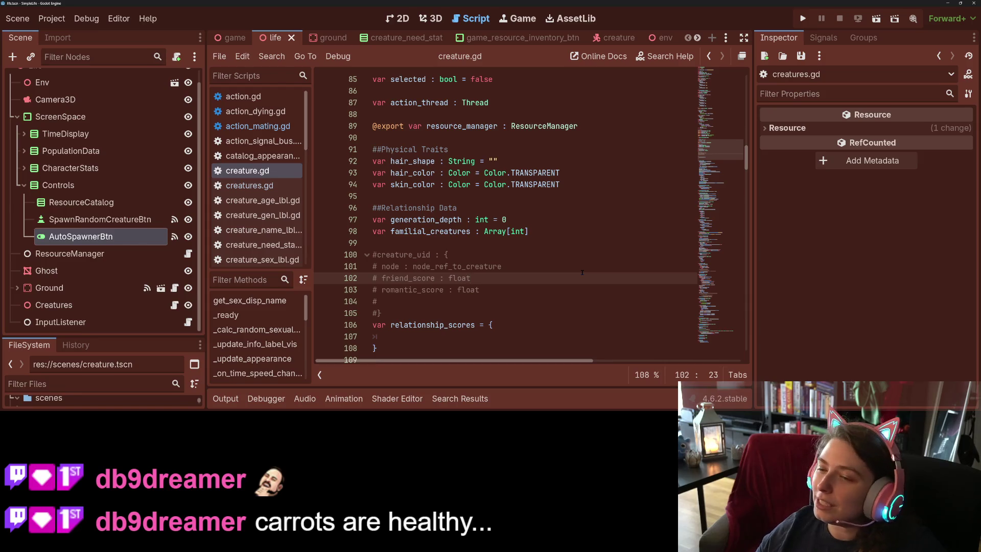
# - Write 'relationship_cats : []' on comment line 104 of the creature_uid layout
pyautogui.click(457, 302)
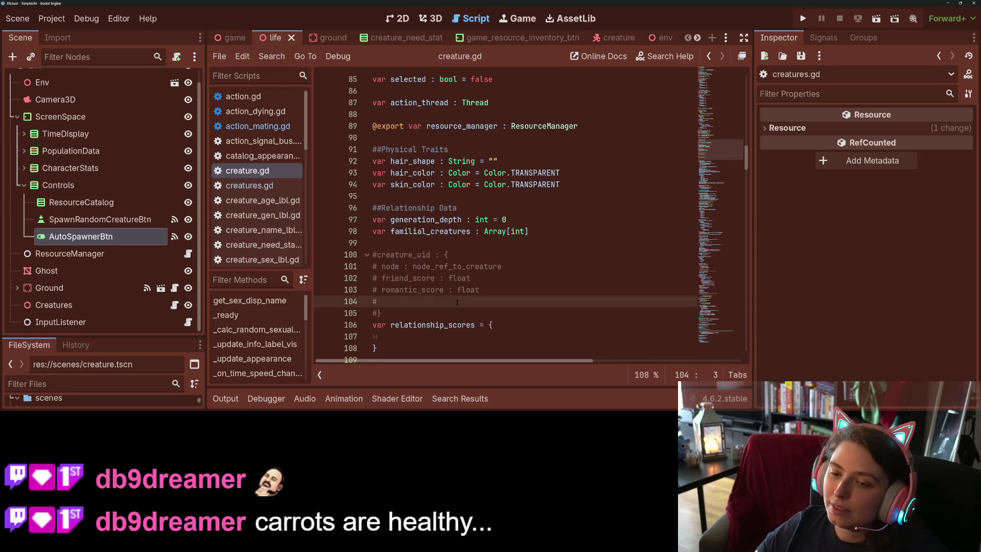
pyautogui.write('relationsh')
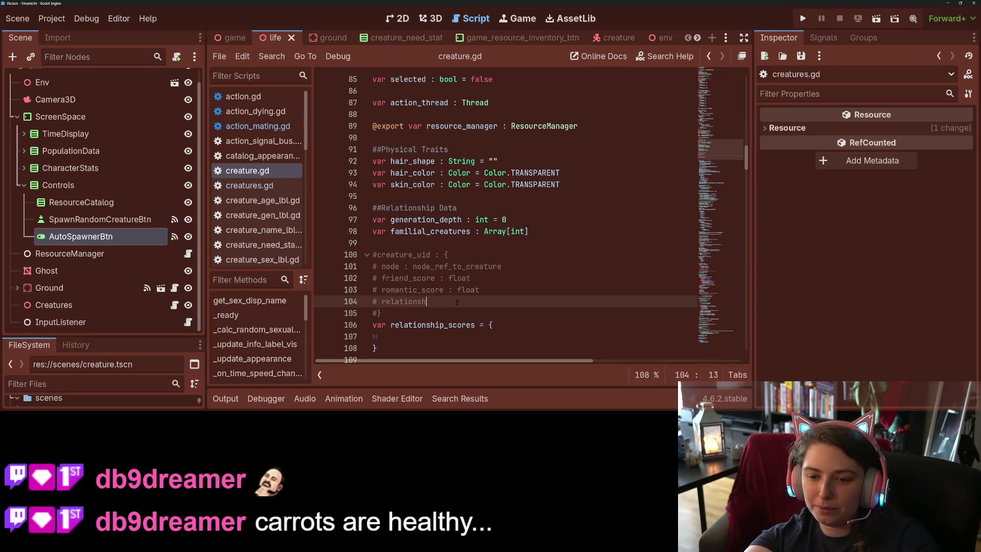
pyautogui.write('ip_stat')
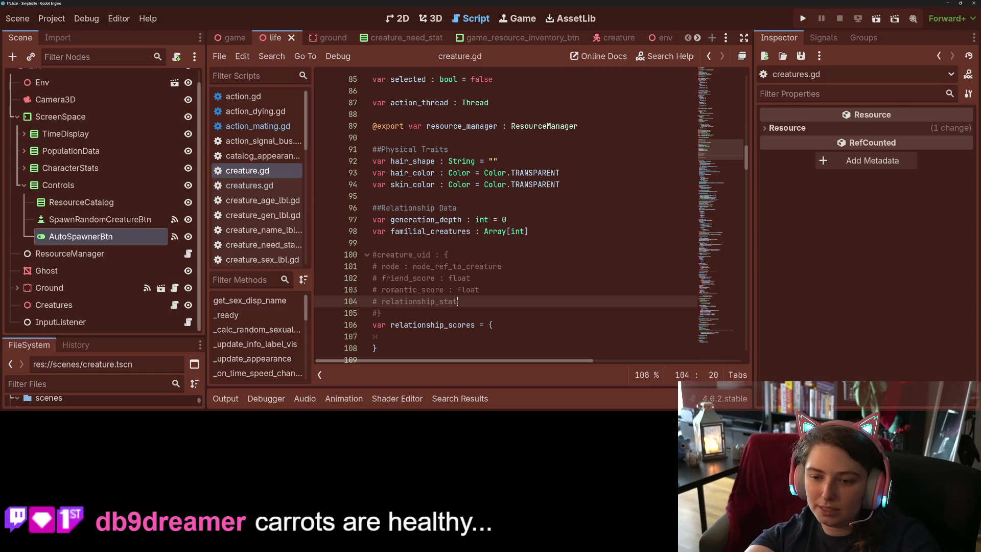
pyautogui.write('us :')
pyautogui.press('BackSpace')
pyautogui.press('BackSpace')
pyautogui.press('BackSpace')
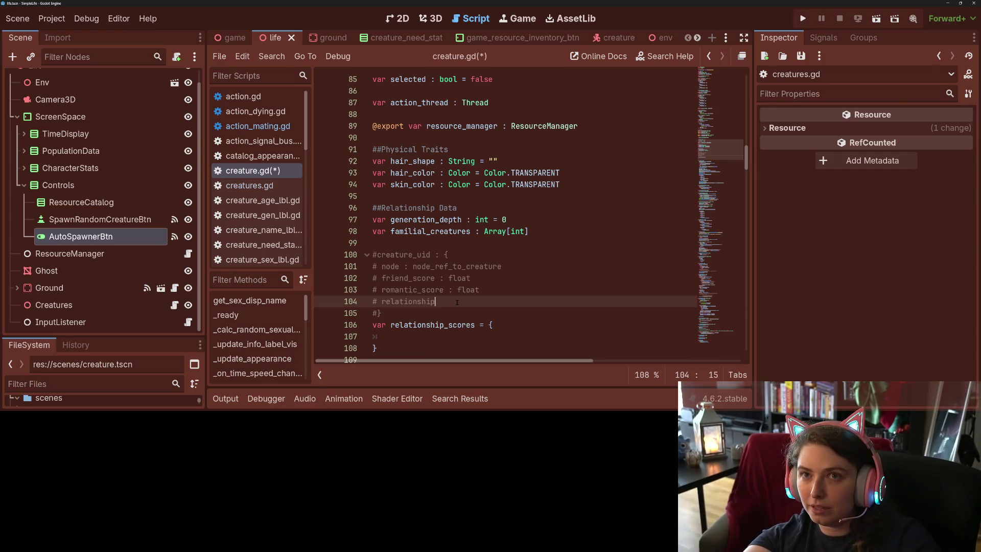
pyautogui.write('_cat')
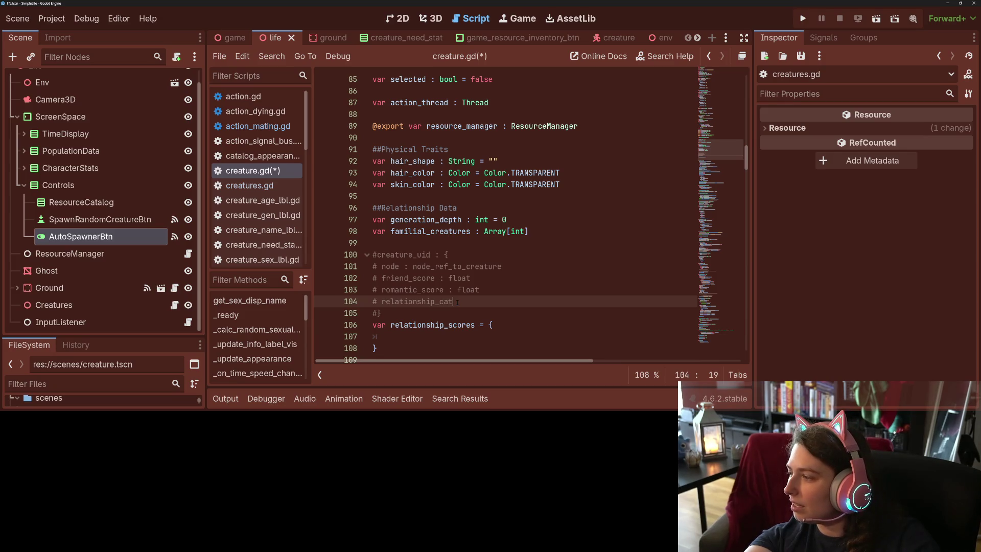
pyautogui.write('s : []')
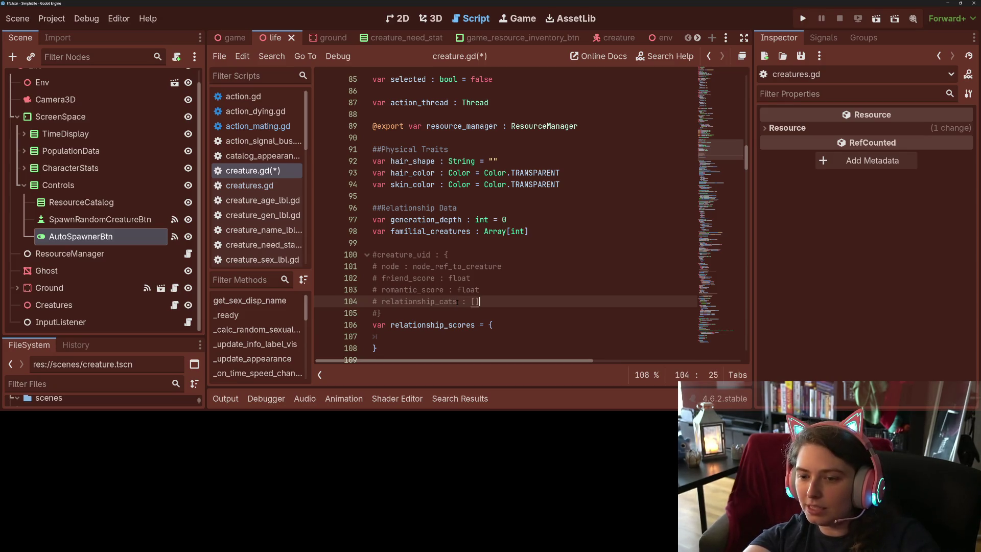
pyautogui.press('Left')
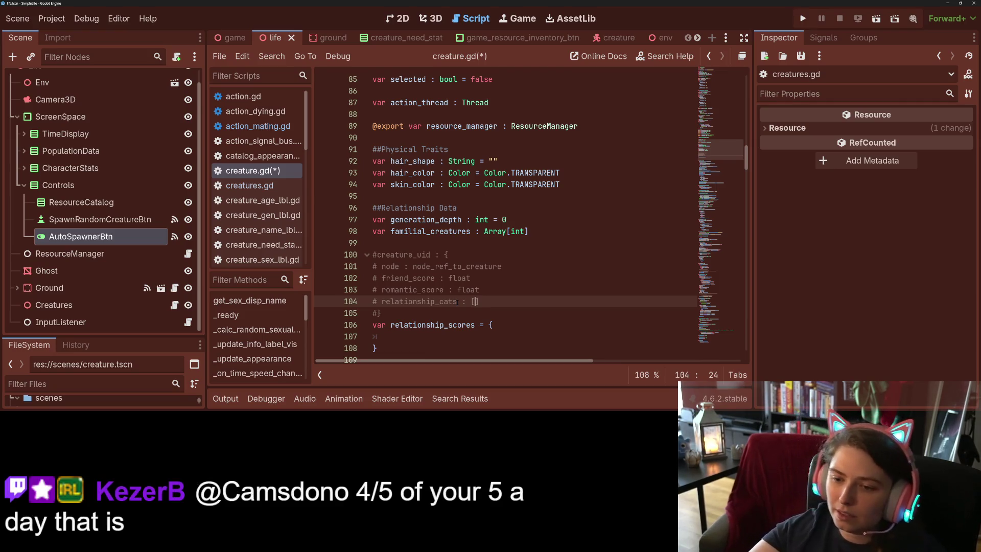
pyautogui.click(457, 301)
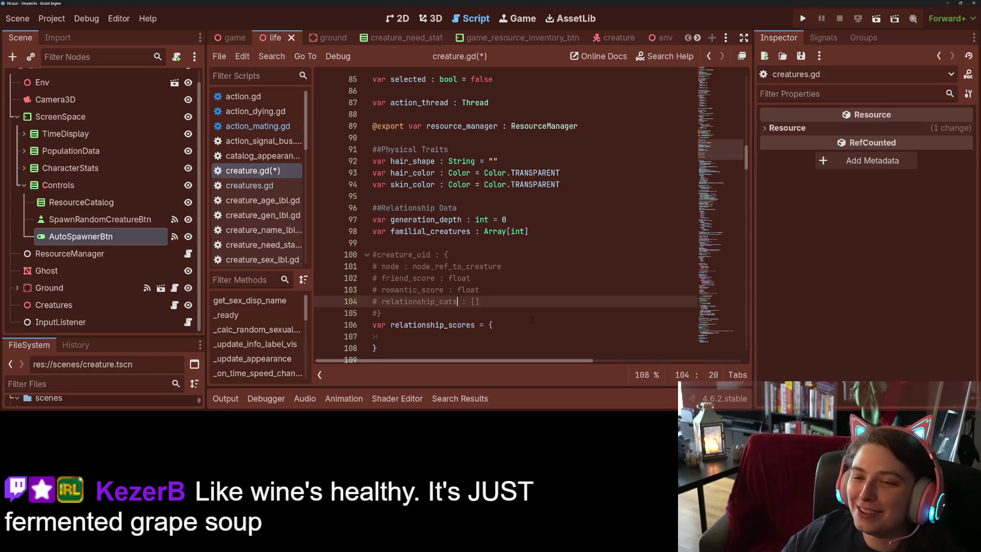
pyautogui.click(515, 314)
# - Save creature.gd and review the node, friend_score, romantic_score and relationship_cats comment lines
pyautogui.hotkey('ctrl', 's')
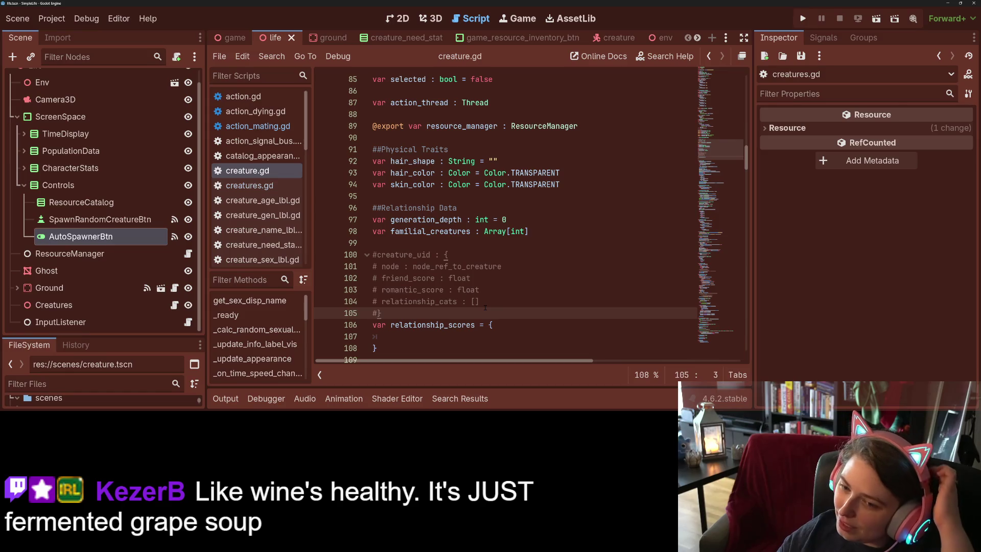
pyautogui.doubleClick(449, 302)
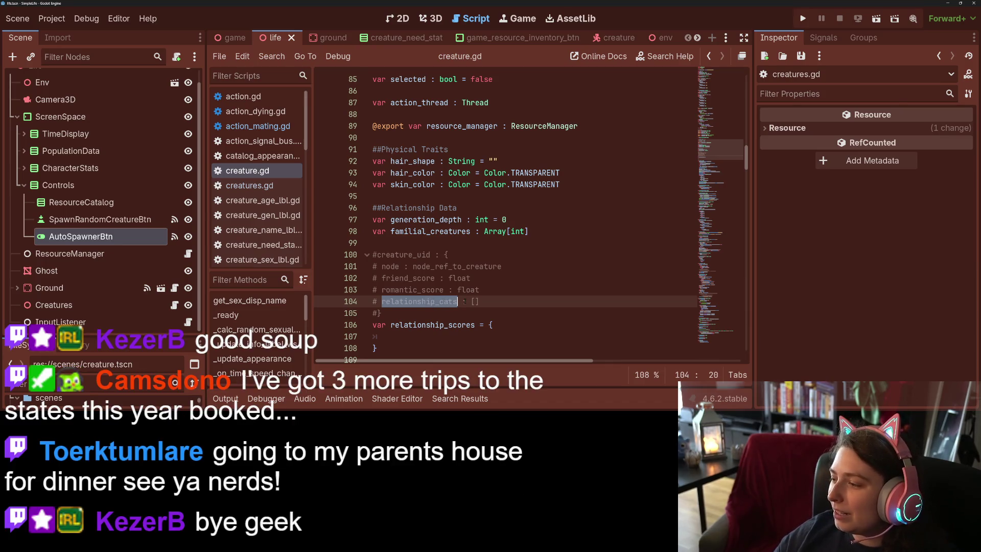
pyautogui.click(467, 290)
pyautogui.scroll(-1, 467, 290)
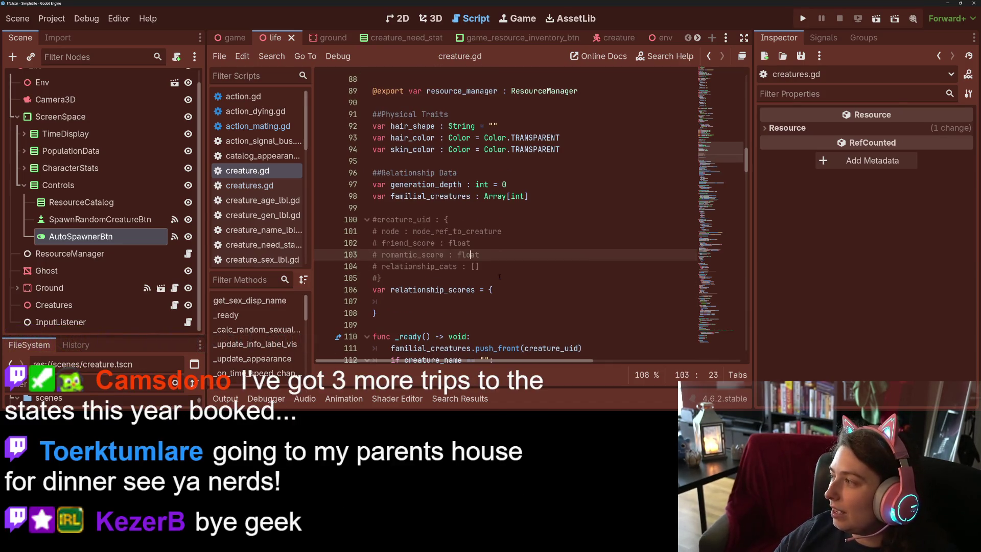
pyautogui.click(506, 242)
pyautogui.press('Down')
pyautogui.press('Down')
pyautogui.click(506, 255)
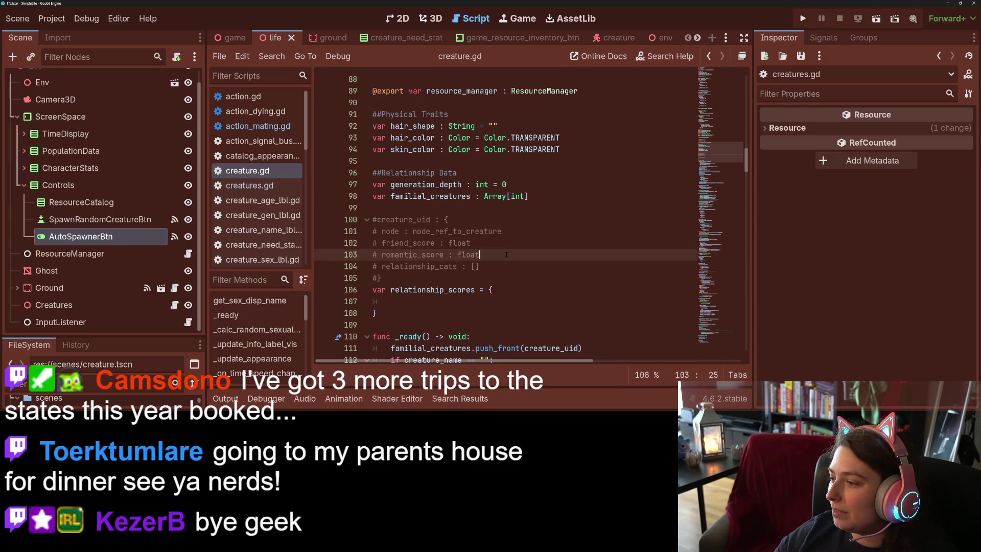
pyautogui.click(444, 240)
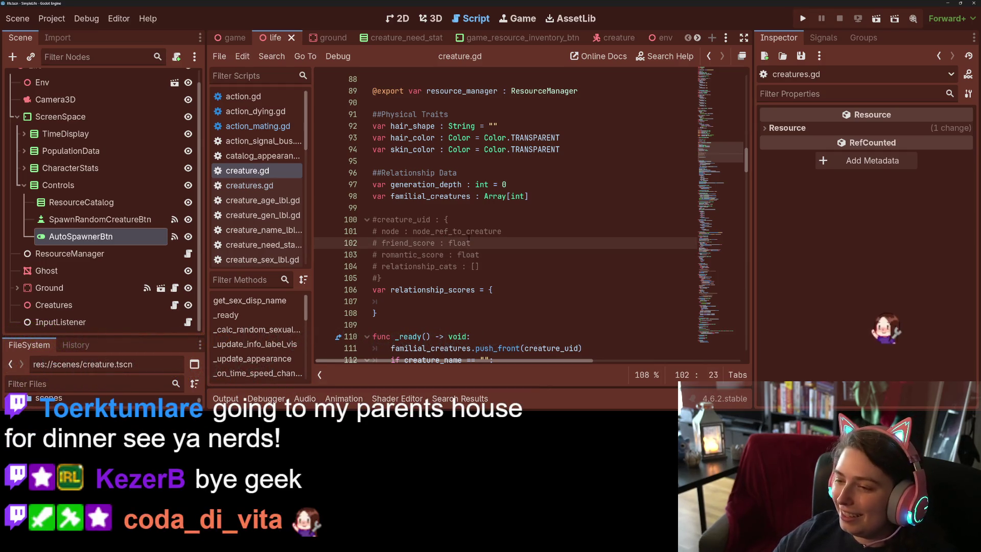
pyautogui.press('End')
pyautogui.press('Up')
pyautogui.press('Up')
pyautogui.press('Up')
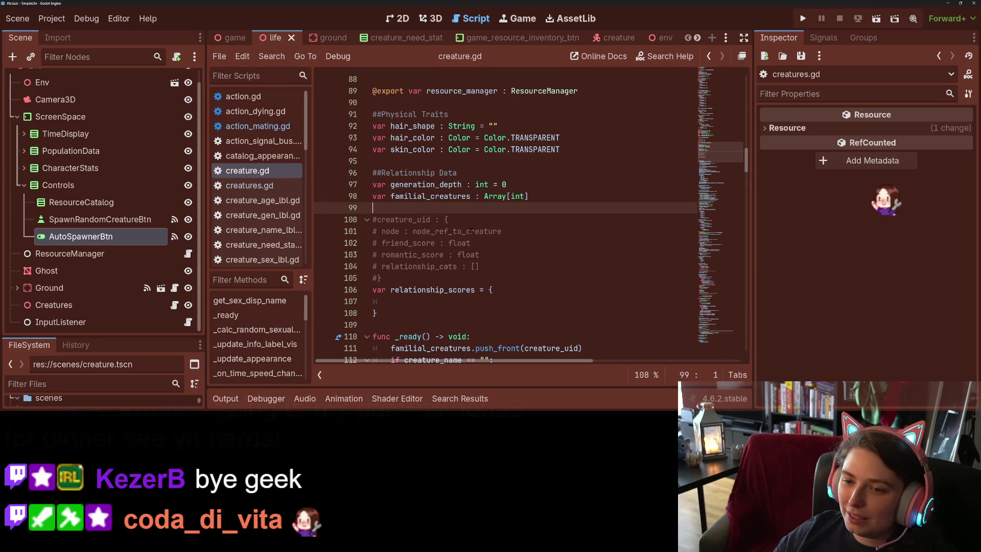
# - Add a blank line at line 99, above the commented #creature_uid block
pyautogui.press('Return')
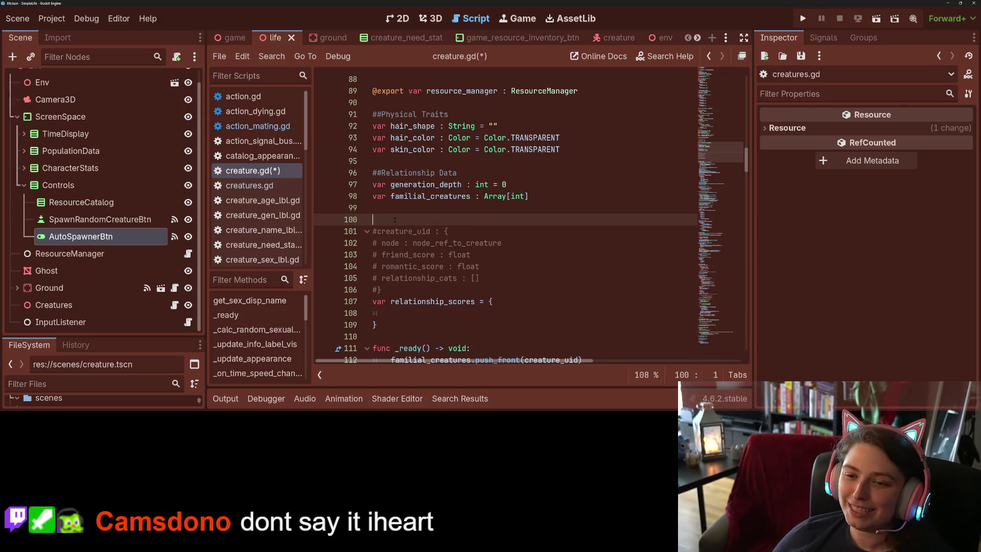
# - Type 'enum REL_STAT { }' on line 100, above the commented layout
pyautogui.write('enum ')
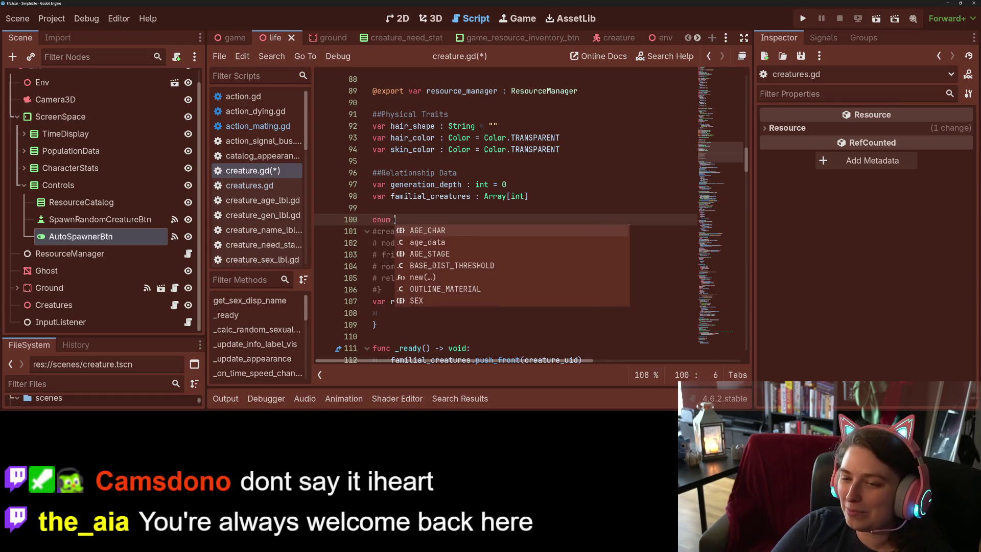
pyautogui.write('REL')
pyautogui.press('Escape')
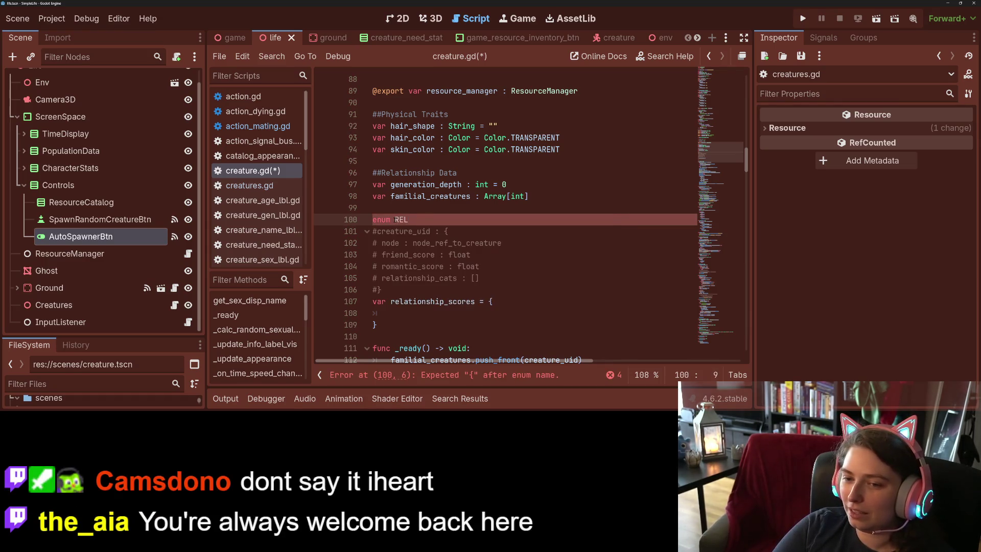
pyautogui.write('_STAT')
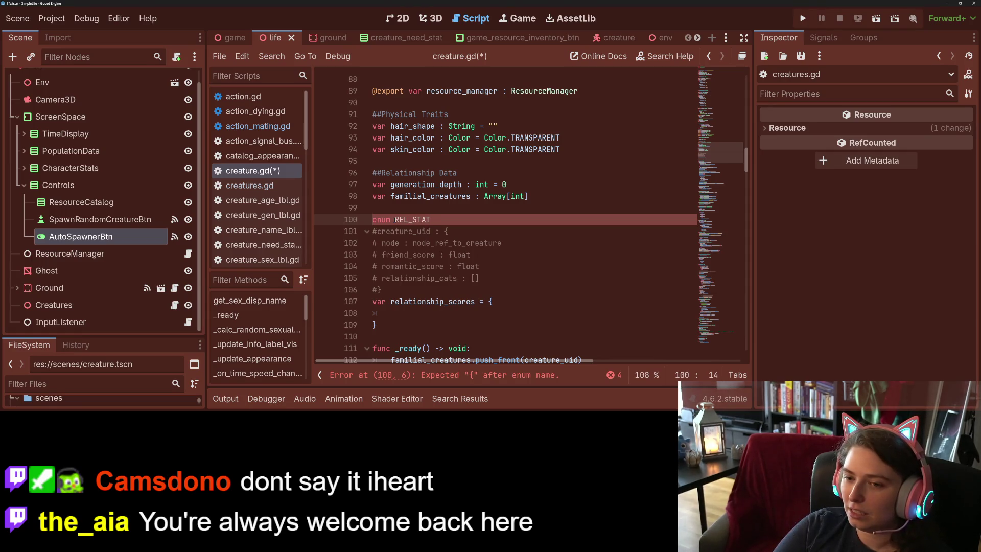
pyautogui.write(' {')
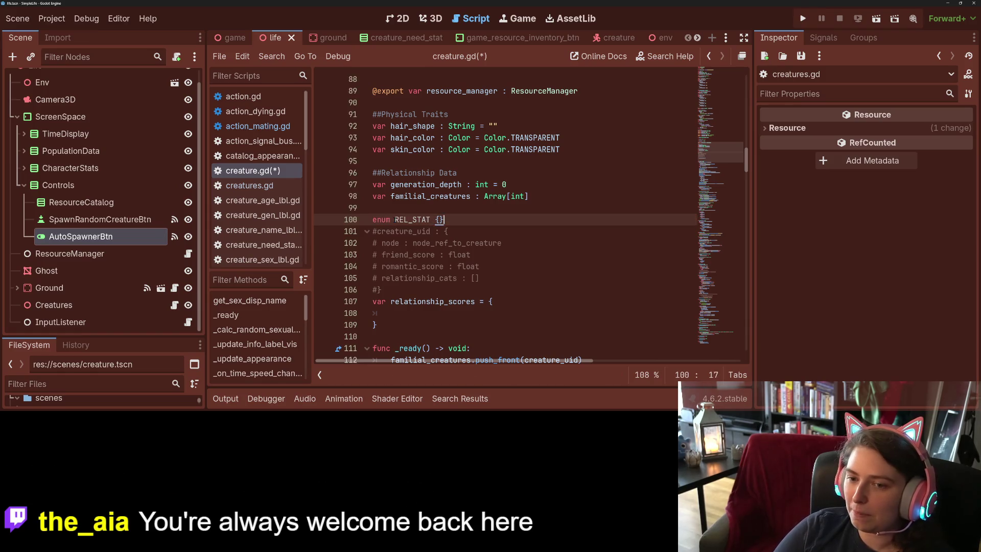
pyautogui.press('Left')
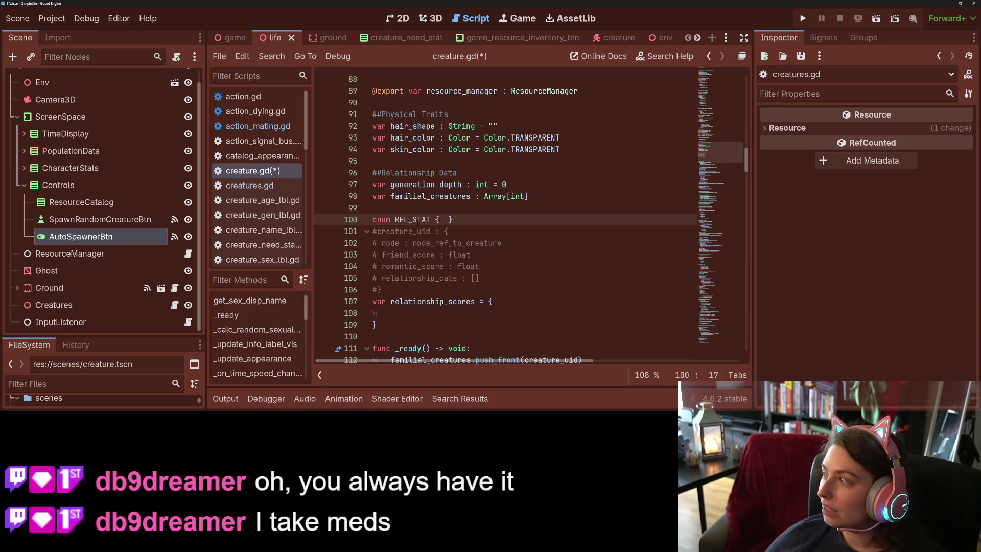
pyautogui.click(484, 226)
pyautogui.press('Up')
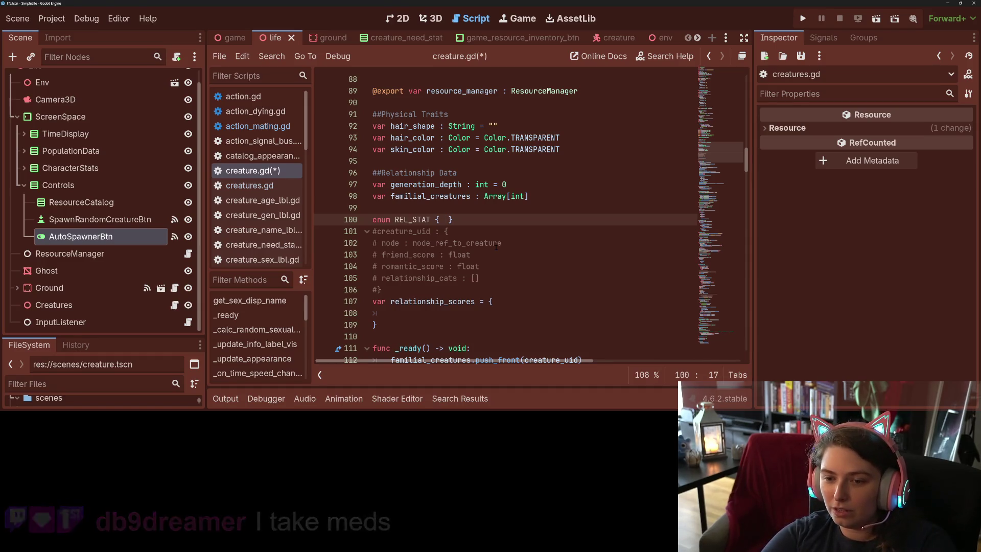
pyautogui.write('CREATURE, FRIEND')
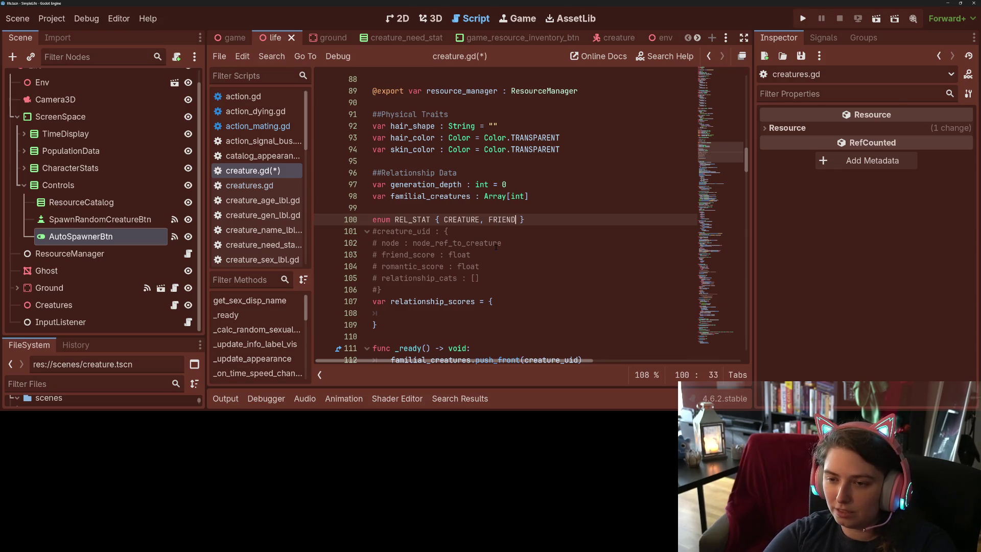
pyautogui.write('_SCORE, ')
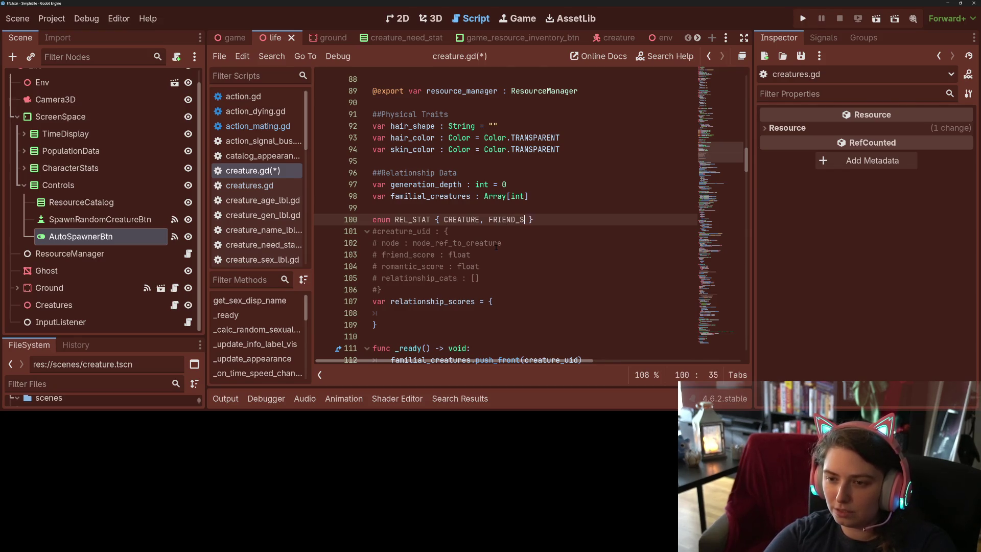
pyautogui.write('ROM_SCO')
pyautogui.write('RE, R')
pyautogui.write('E')
pyautogui.press('BackSpace')
pyautogui.press('BackSpace')
pyautogui.write('CATEGORIES')
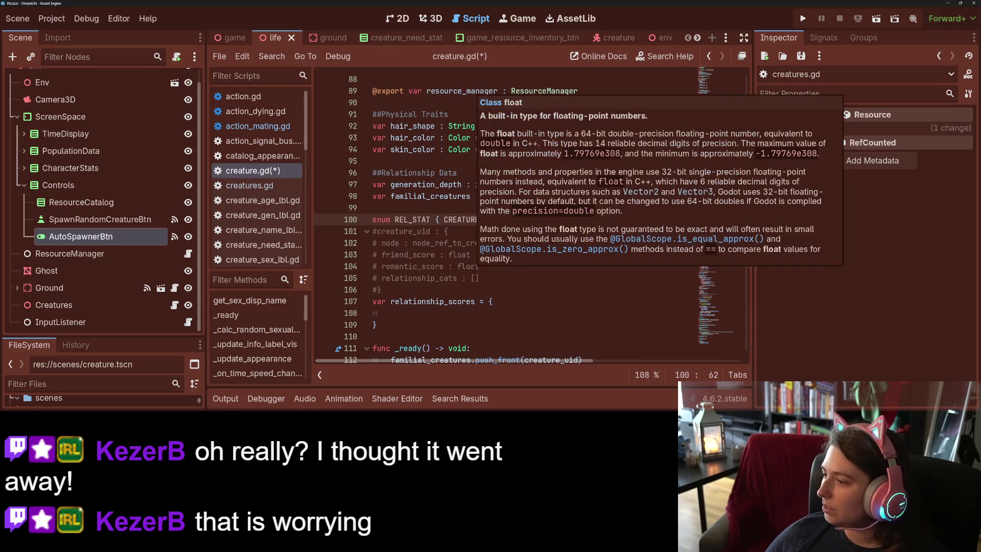
pyautogui.click(408, 219)
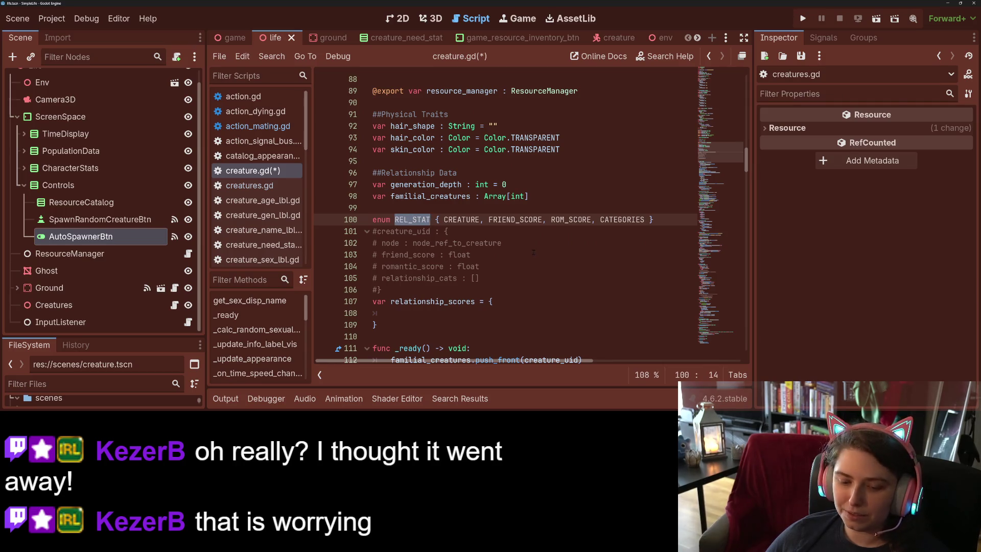
pyautogui.click(480, 254)
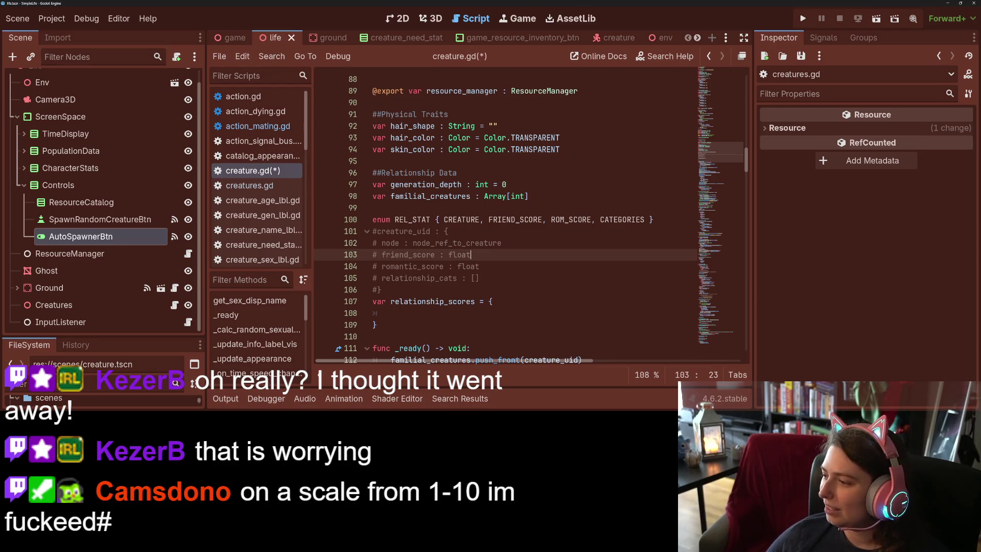
pyautogui.click(664, 289)
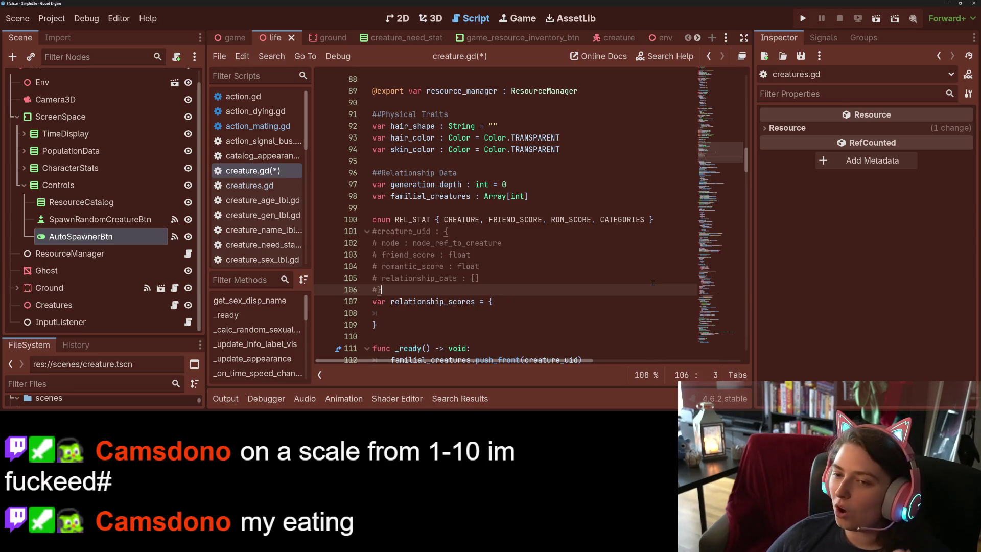
pyautogui.click(543, 267)
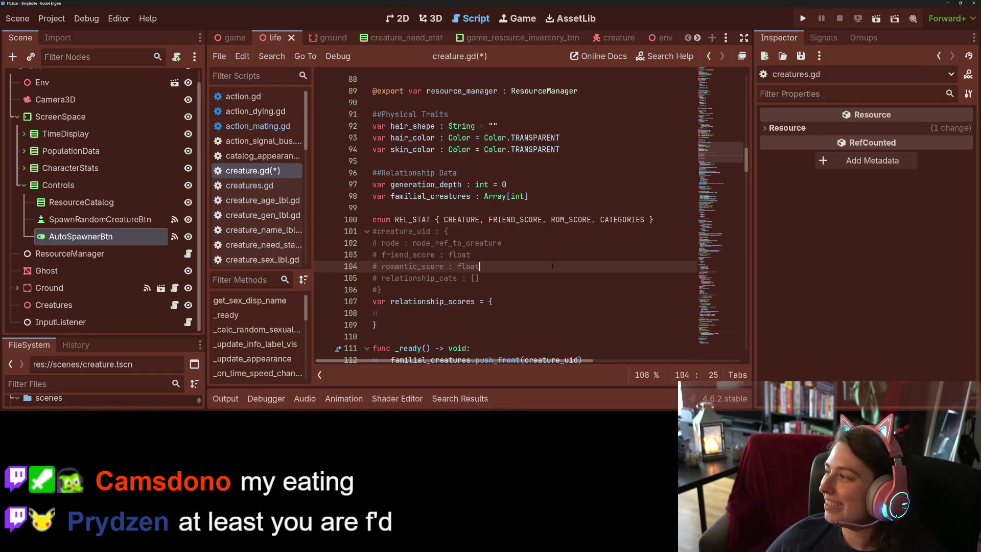
# - Save creature.gd with the four-entry REL_STAT enum and select the REL_STAT name
pyautogui.hotkey('ctrl', 's')
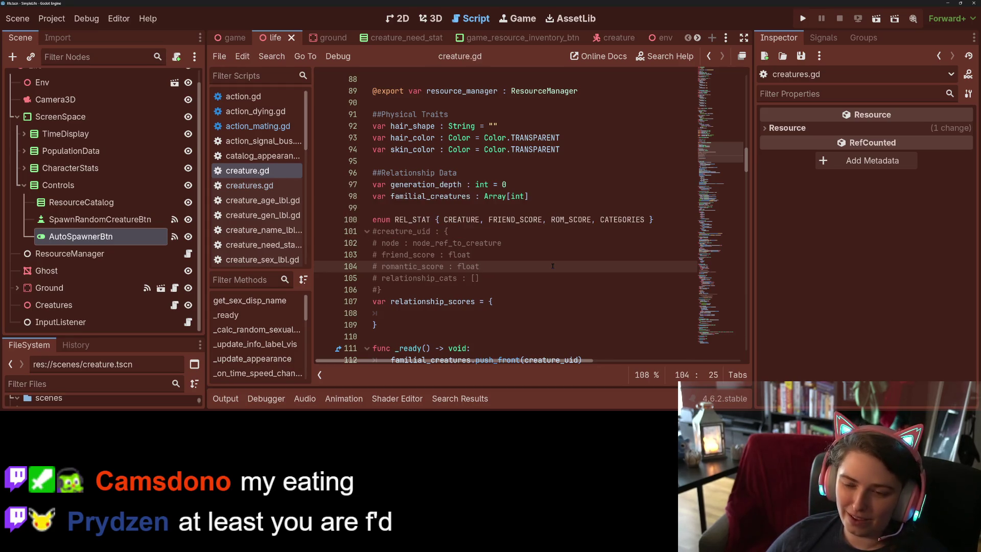
pyautogui.click(660, 219)
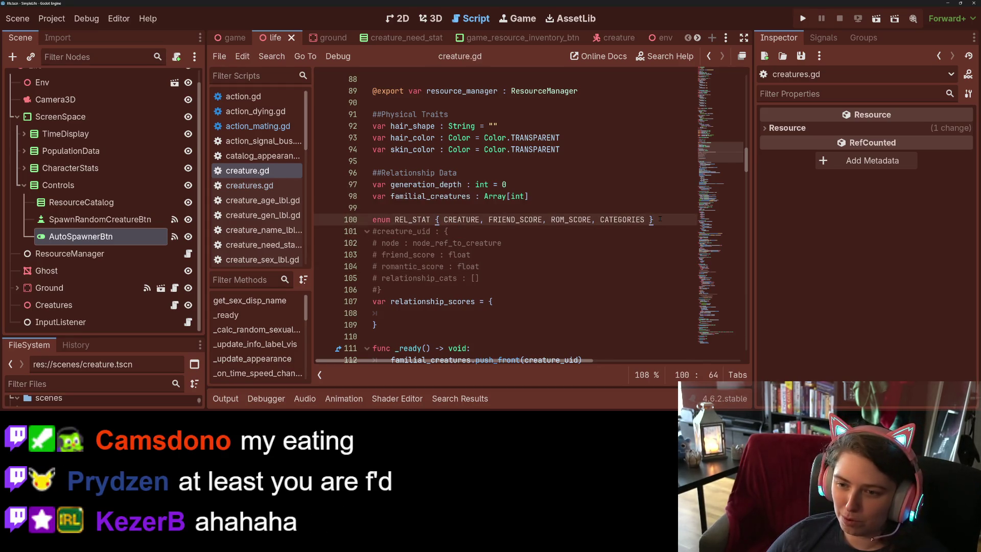
pyautogui.press('Return')
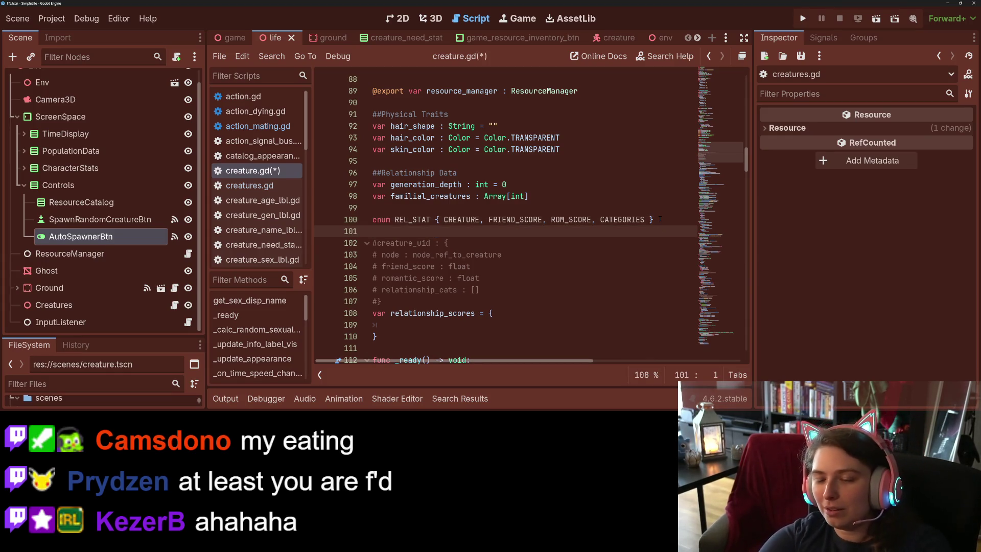
pyautogui.press('BackSpace')
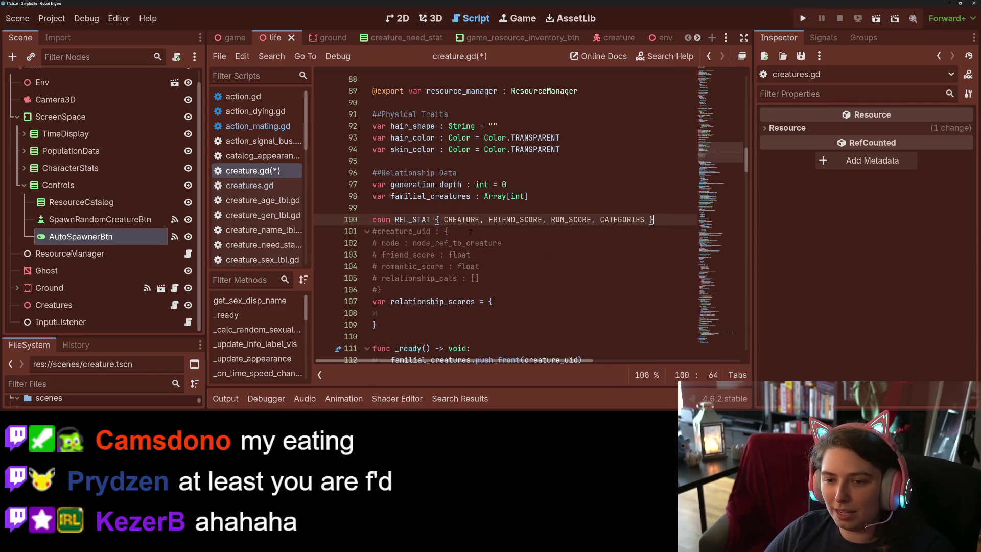
pyautogui.doubleClick(410, 220)
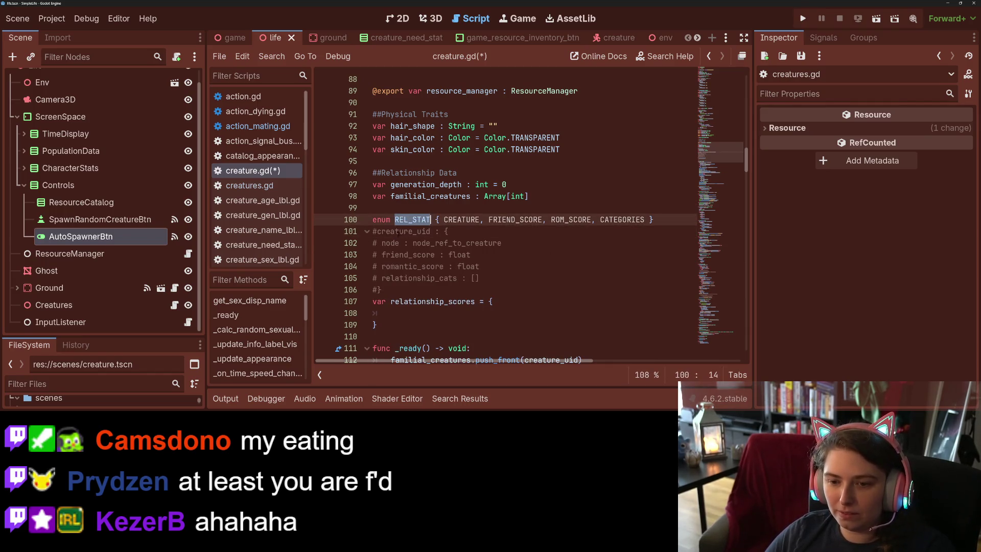
# - Replace node, friend_score and romantic_score with REL_STAT.CREATURE, REL_STAT.FRIEND_SCORE and REL_STAT.ROM_SCORE
pyautogui.hotkey('ctrl', 'c')
pyautogui.doubleClick(392, 244)
pyautogui.hotkey('ctrl', 'v')
pyautogui.write('.CREATURE')
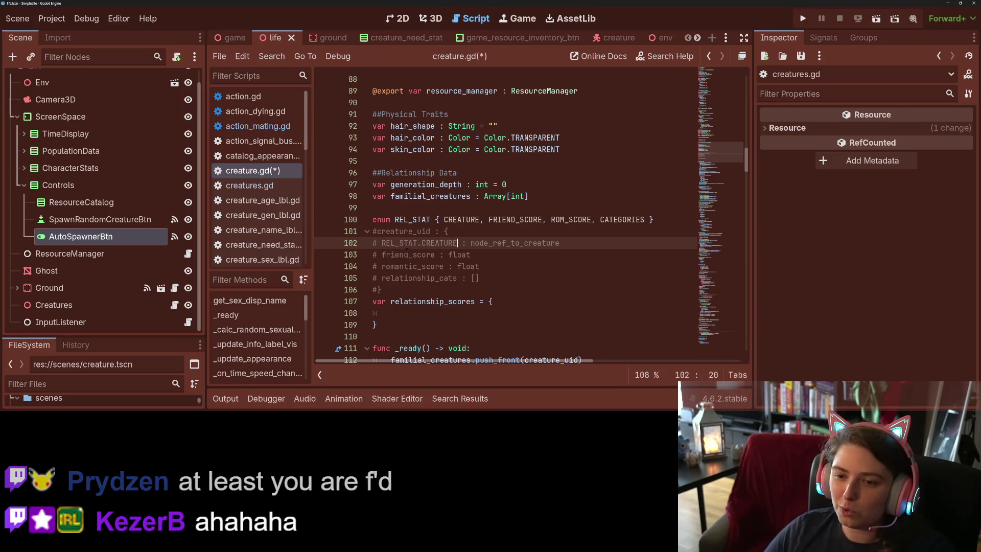
pyautogui.doubleClick(405, 254)
pyautogui.write('REL_STAT')
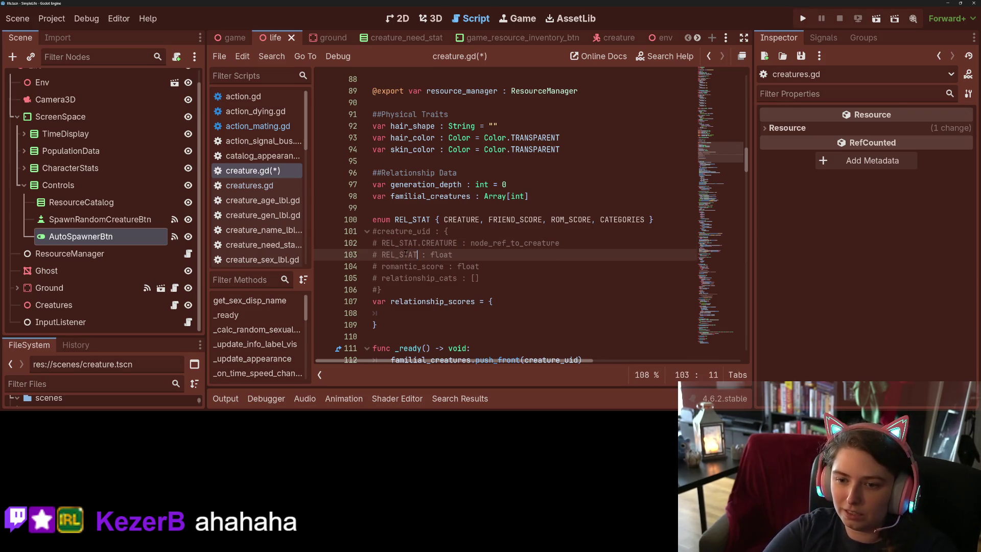
pyautogui.write('.FRIEND')
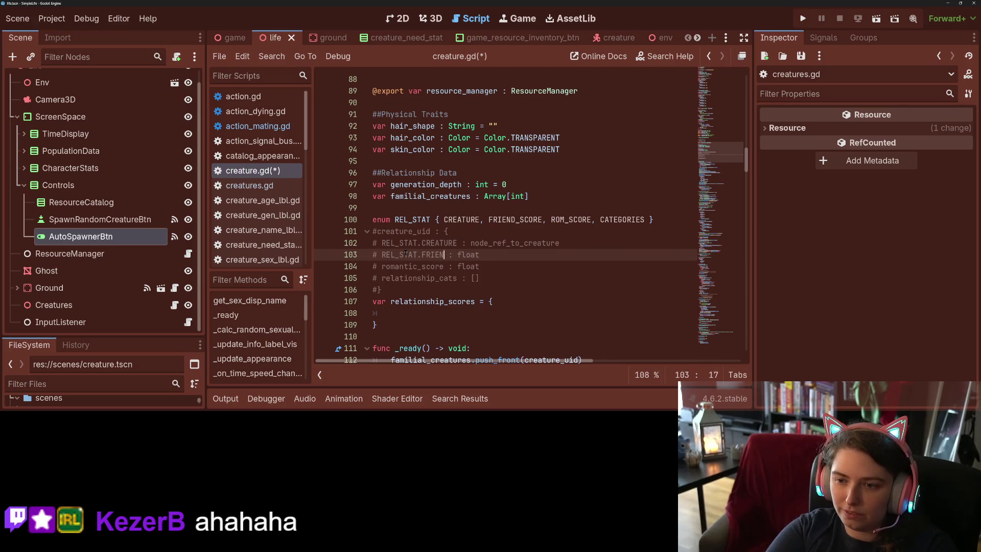
pyautogui.write('_SCORE')
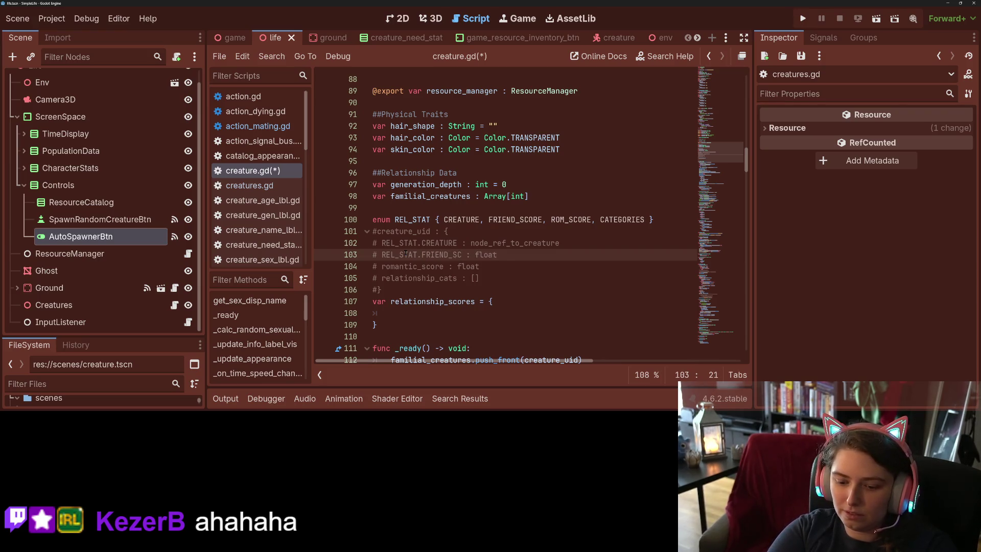
pyautogui.doubleClick(397, 266)
pyautogui.write('REL_STAT.ROM_SCORE')
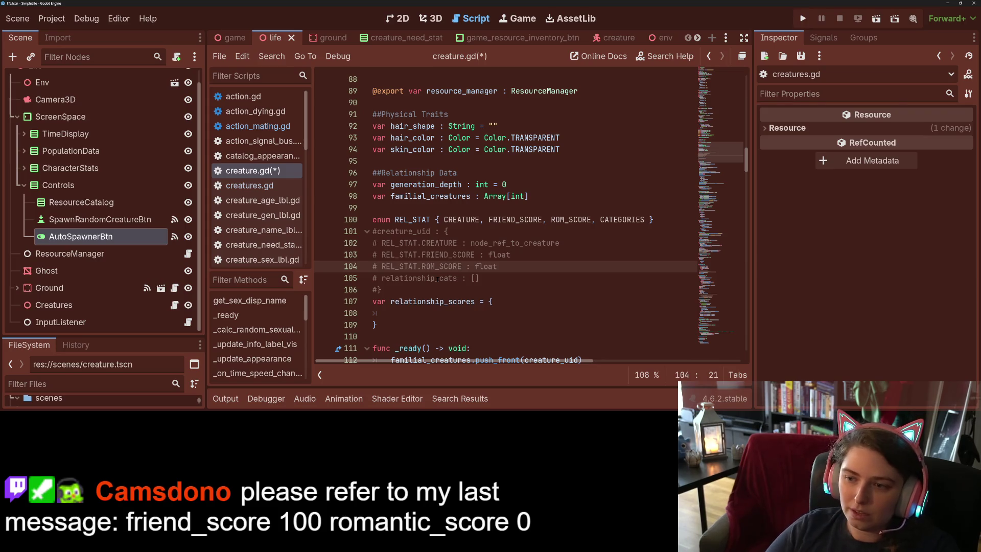
# - Replace relationship_cats with REL_STAT.CATEGORIES, copying CATEGORIES from the enum, and save
pyautogui.doubleClick(437, 279)
pyautogui.write('REL_STAT.C')
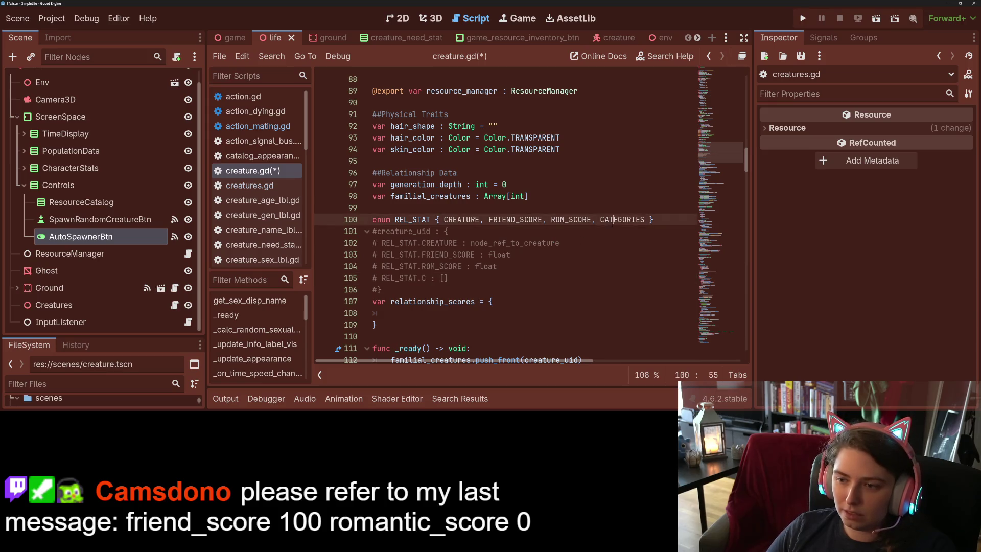
pyautogui.doubleClick(610, 220)
pyautogui.hotkey('ctrl', 'c')
pyautogui.doubleClick(425, 278)
pyautogui.hotkey('ctrl', 'v')
pyautogui.hotkey('ctrl', 's')
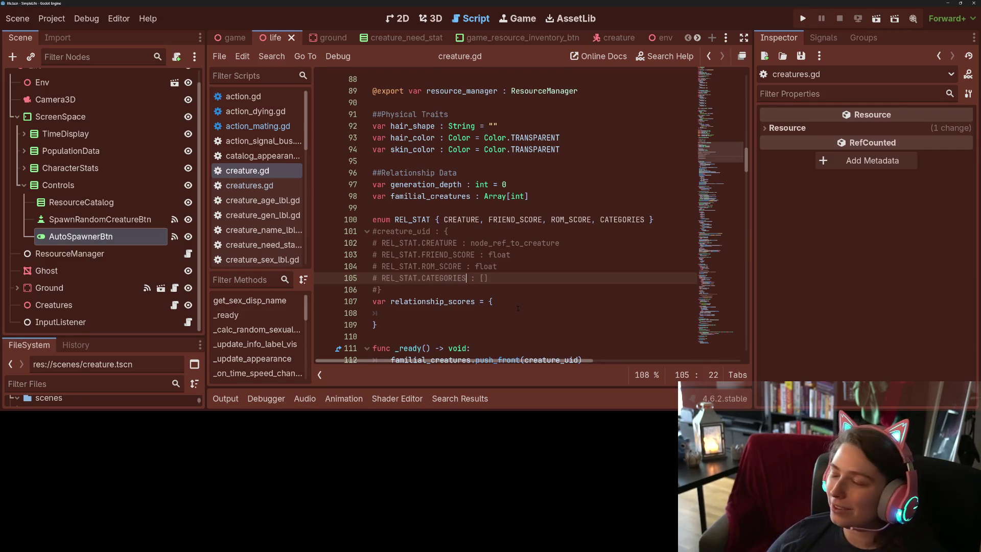
# - Remove the commented creature_uid example block from above relationship_scores
pyautogui.click(387, 266)
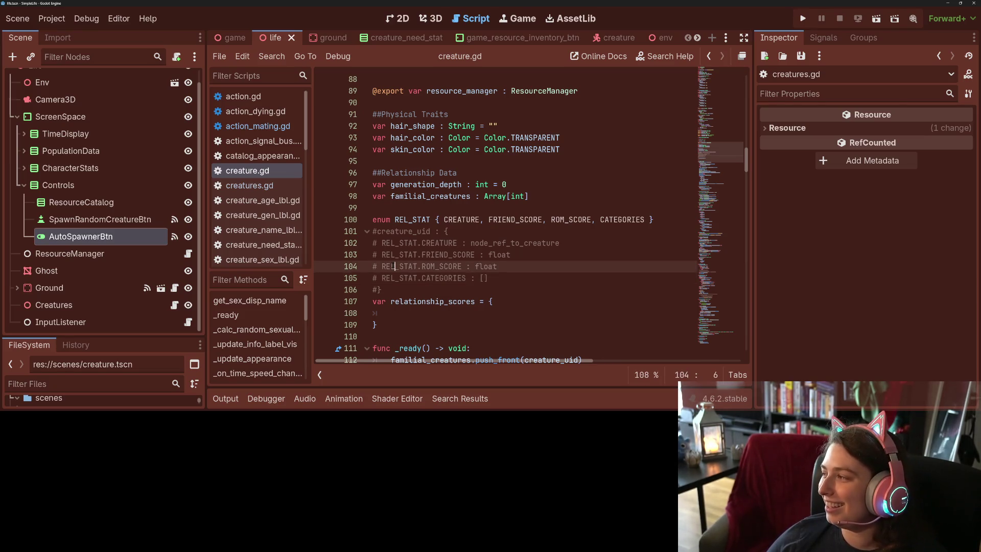
pyautogui.click(528, 263)
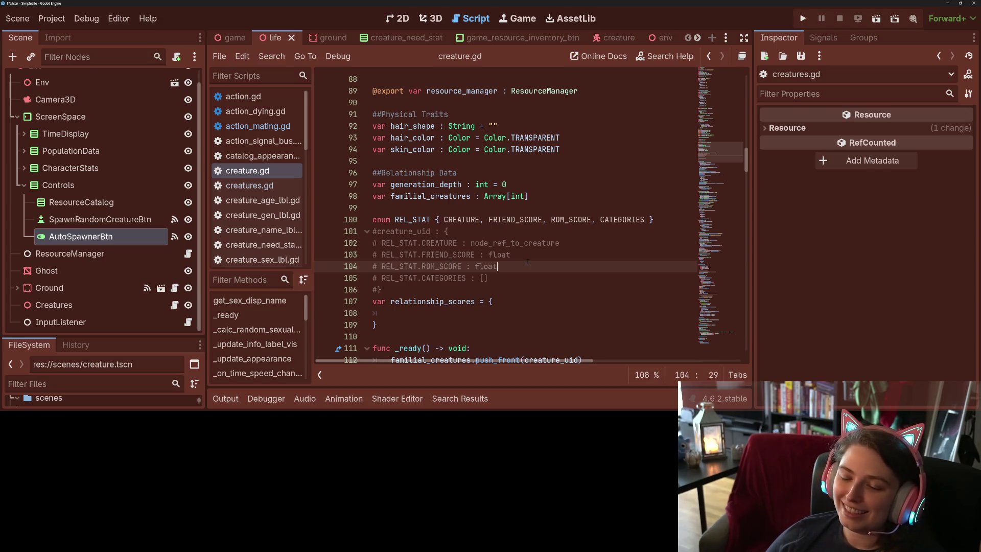
pyautogui.scroll(-1, 472, 273)
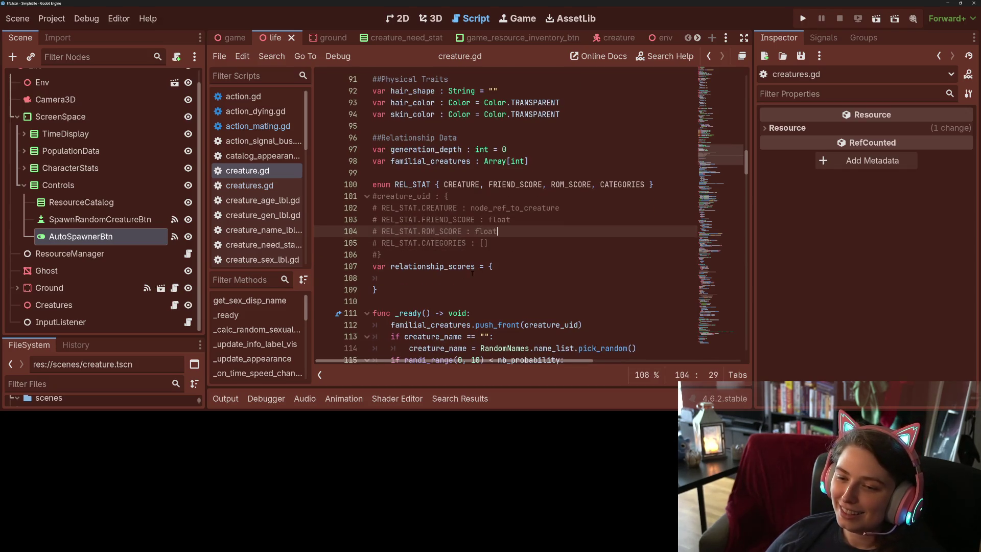
pyautogui.click(499, 278)
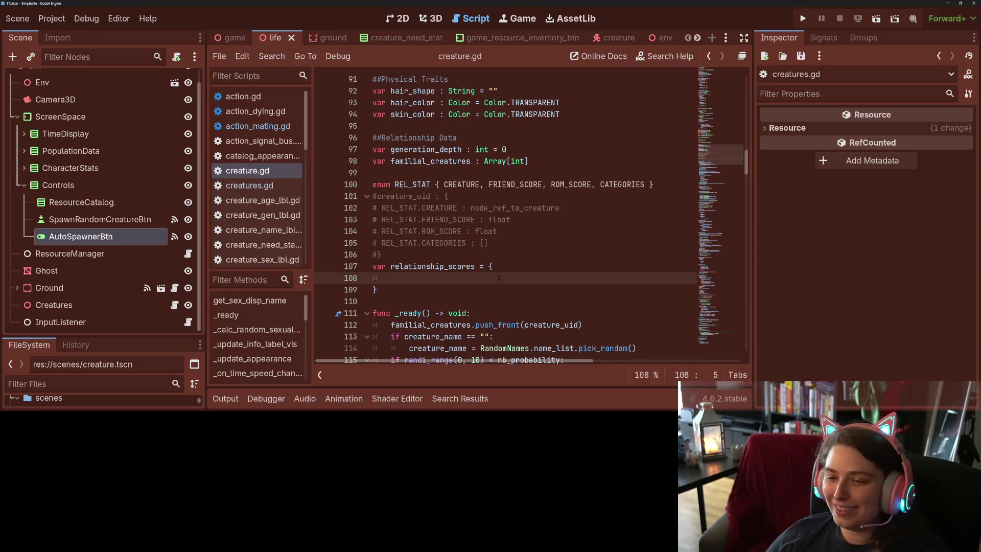
pyautogui.press('Up')
pyautogui.press('End')
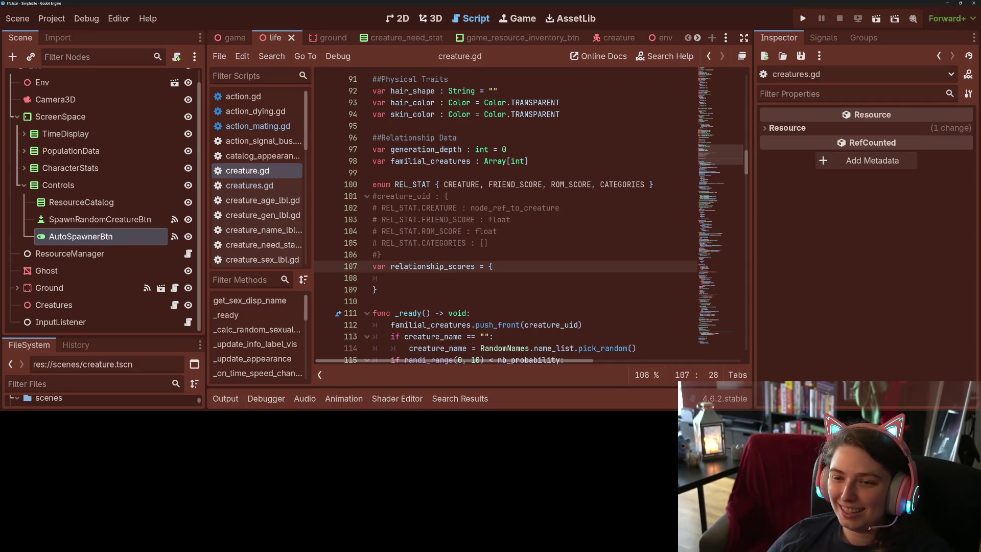
pyautogui.moveTo(372, 196); pyautogui.dragTo(382, 254)
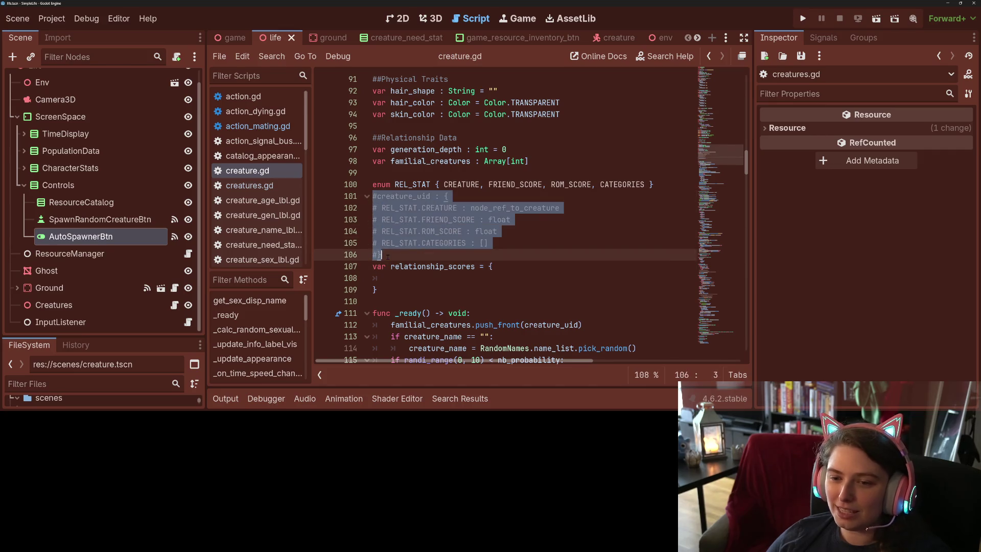
pyautogui.press('BackSpace')
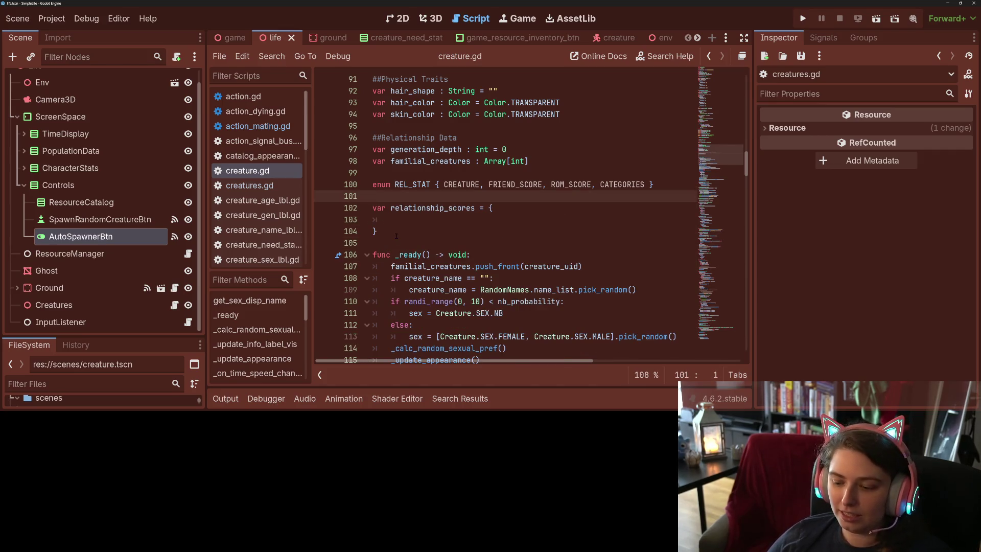
# - Paste the commented block inside the relationship_scores braces and save
pyautogui.click(391, 219)
pyautogui.hotkey('ctrl', 'v')
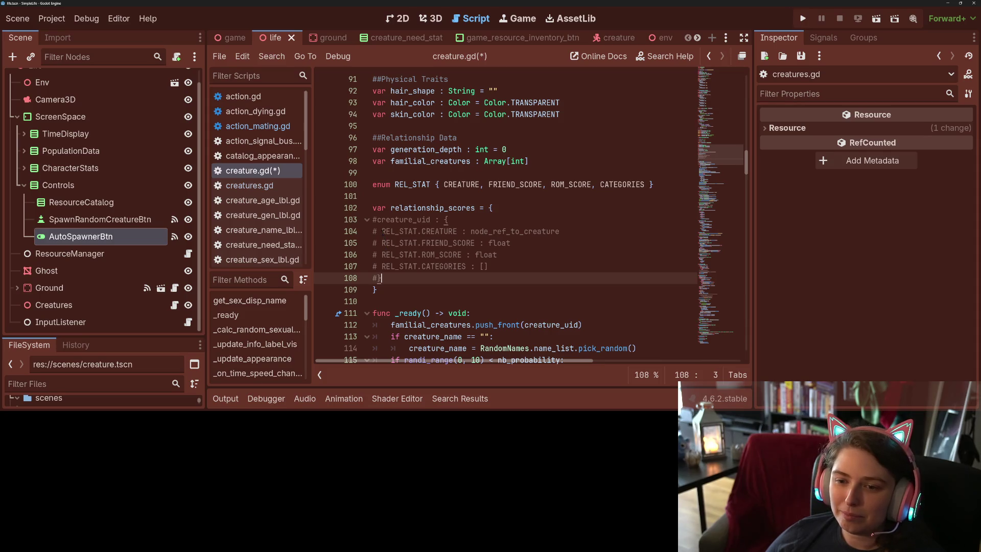
pyautogui.click(417, 243)
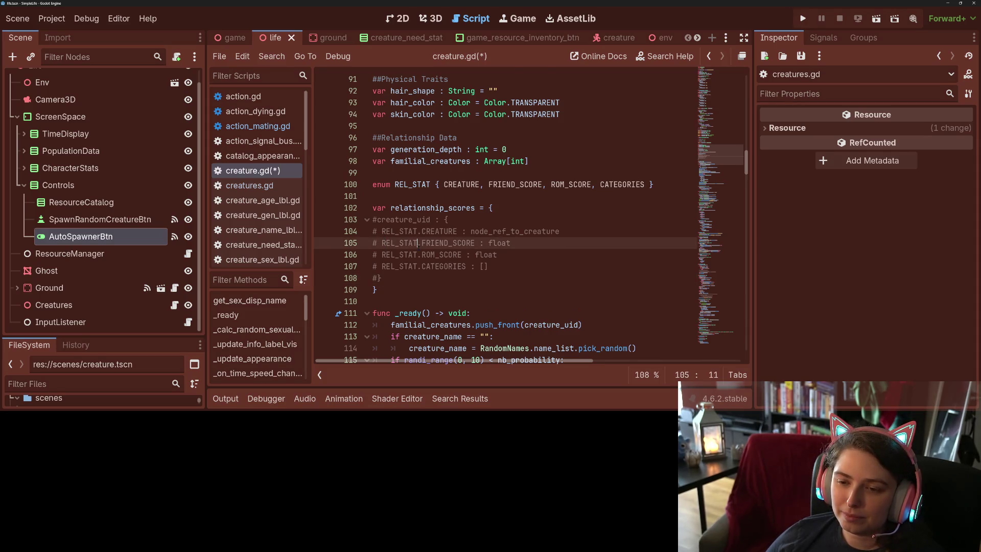
pyautogui.click(496, 269)
pyautogui.hotkey('ctrl', 's')
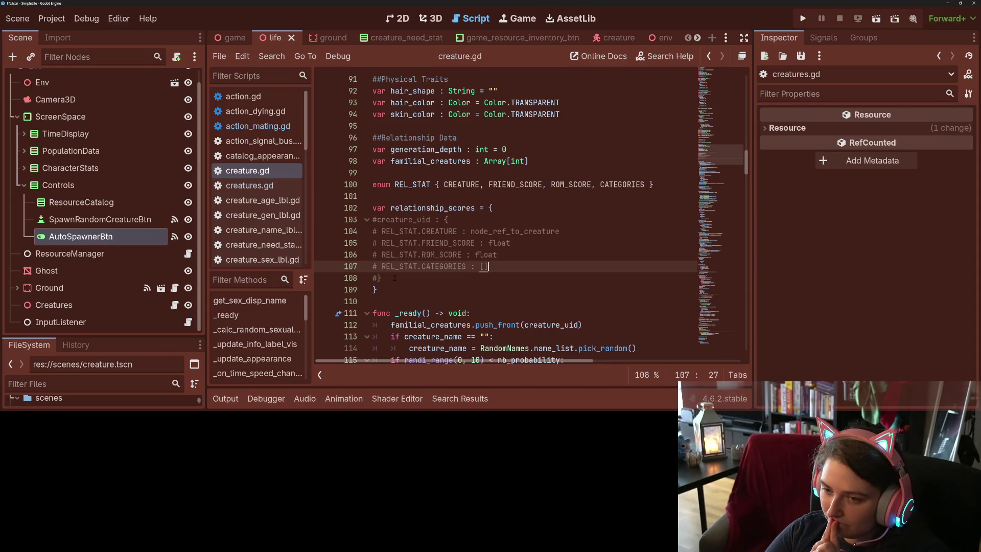
# - End the CREATURE, FRIEND_SCORE, ROM_SCORE and CATEGORIES comment lines with commas and save
pyautogui.click(578, 233)
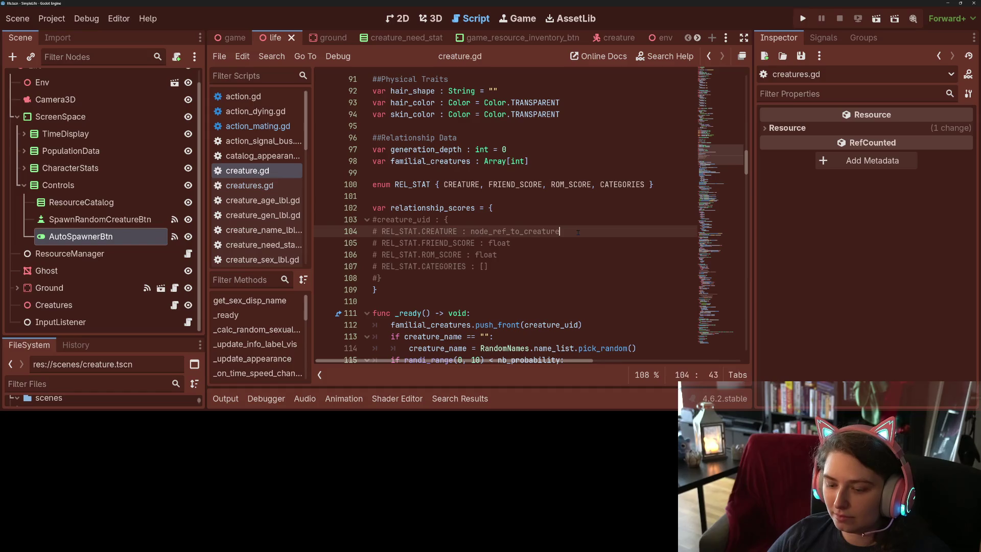
pyautogui.write(',')
pyautogui.press('Down')
pyautogui.write(',')
pyautogui.press('Down')
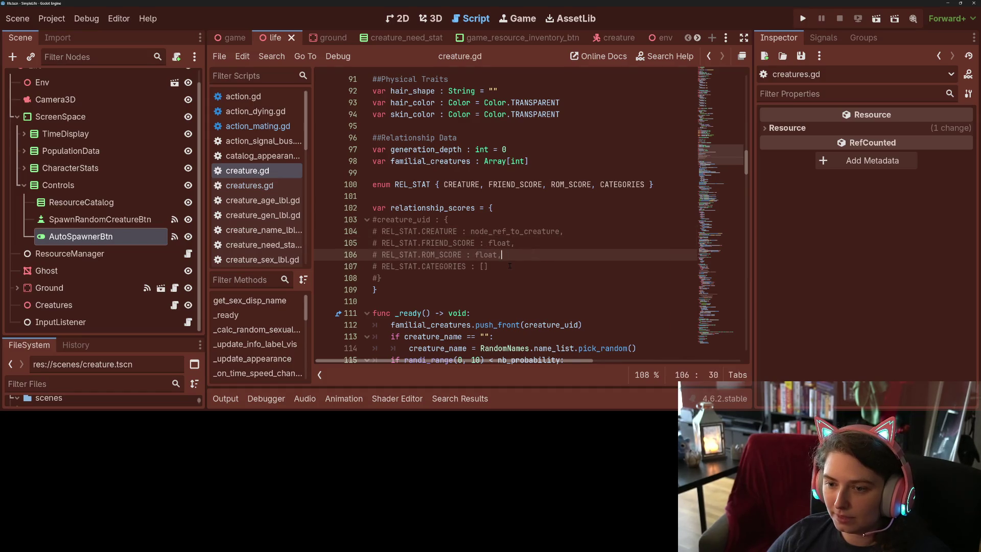
pyautogui.write(',')
pyautogui.press('Down')
pyautogui.write(',')
pyautogui.hotkey('ctrl', 's')
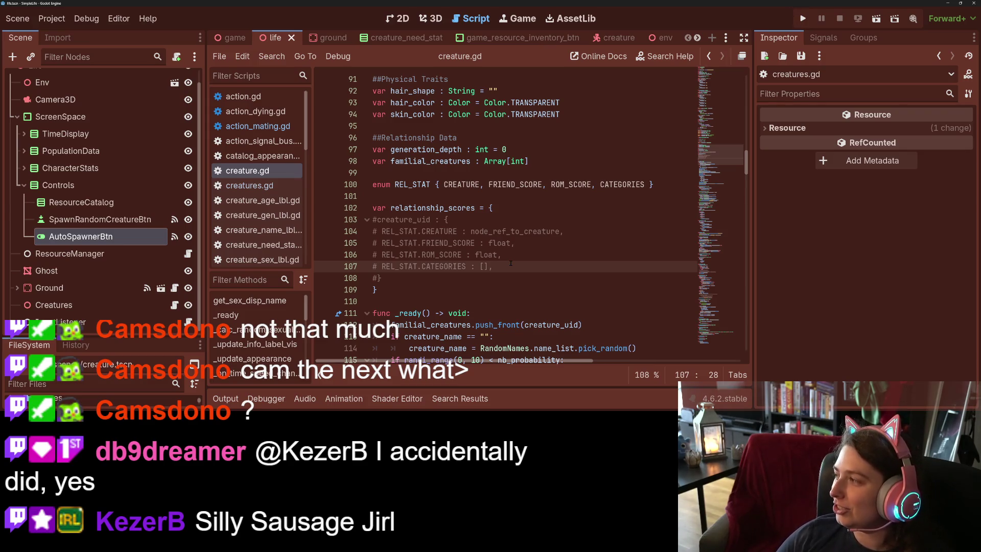
pyautogui.click(485, 277)
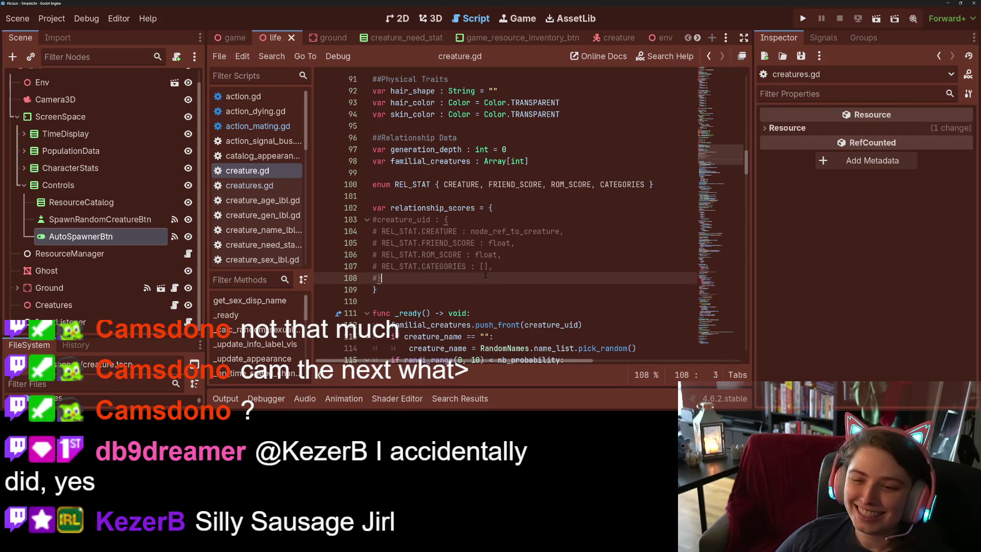
pyautogui.doubleClick(449, 210)
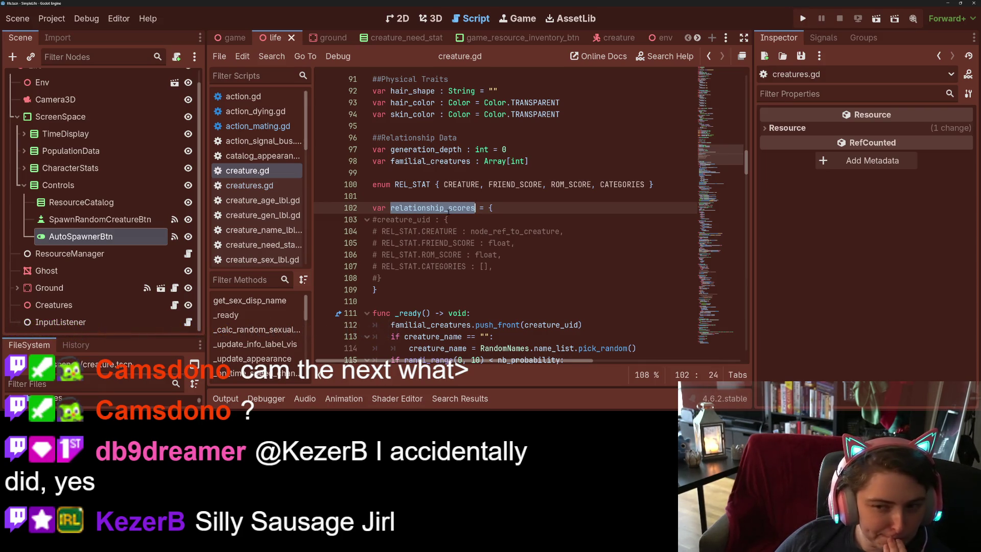
pyautogui.click(448, 207)
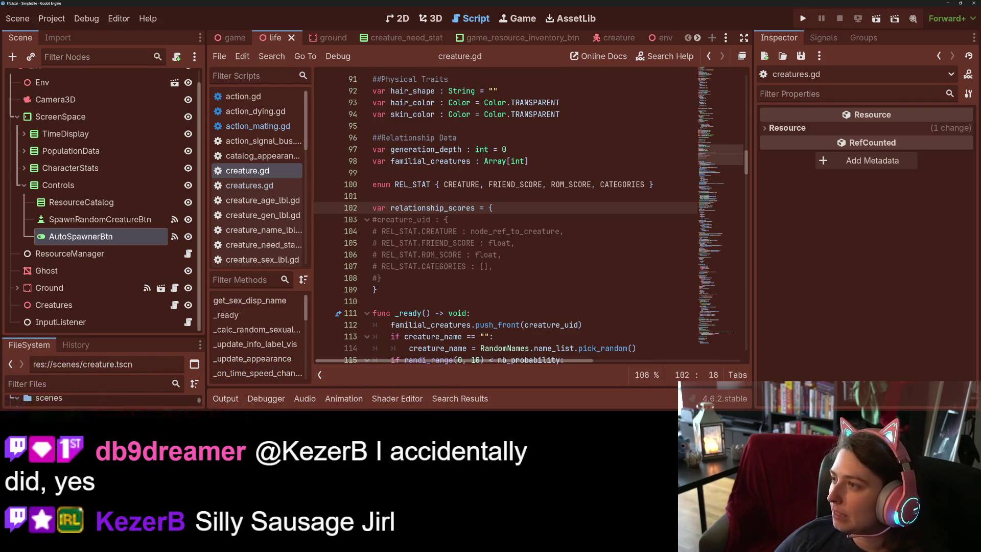
pyautogui.click(428, 302)
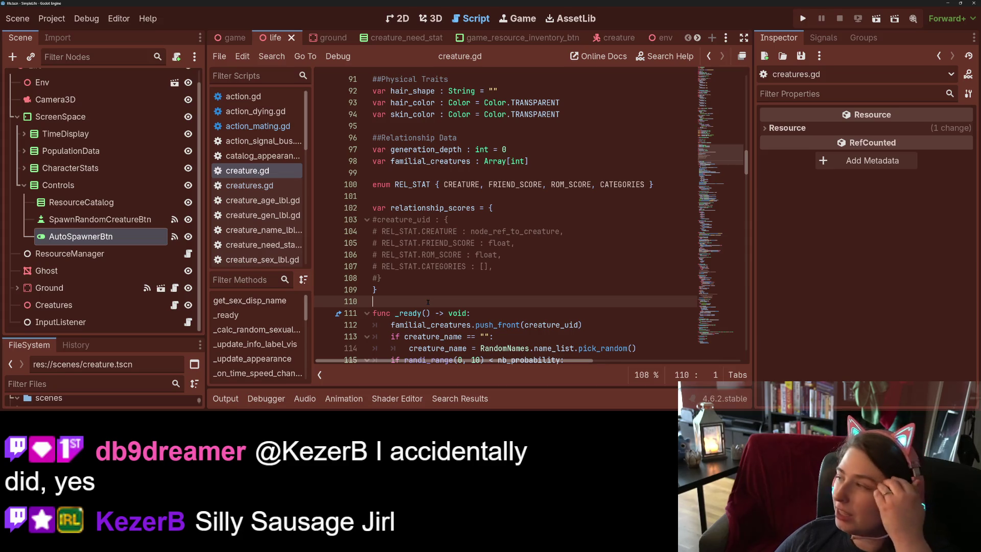
pyautogui.moveTo(382, 278); pyautogui.dragTo(373, 219)
pyautogui.hotkey('ctrl', 'c')
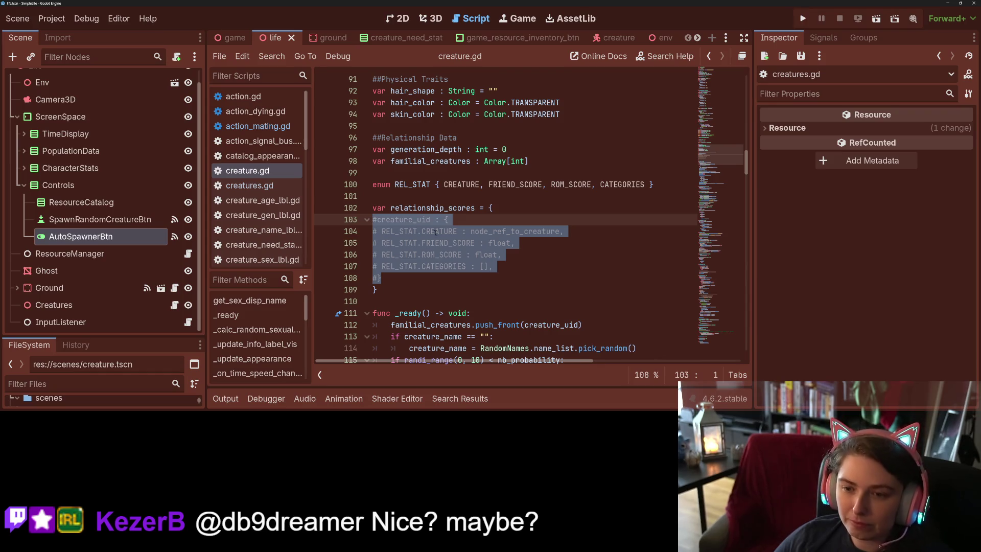
pyautogui.click(461, 234)
pyautogui.scroll(-5, 461, 237)
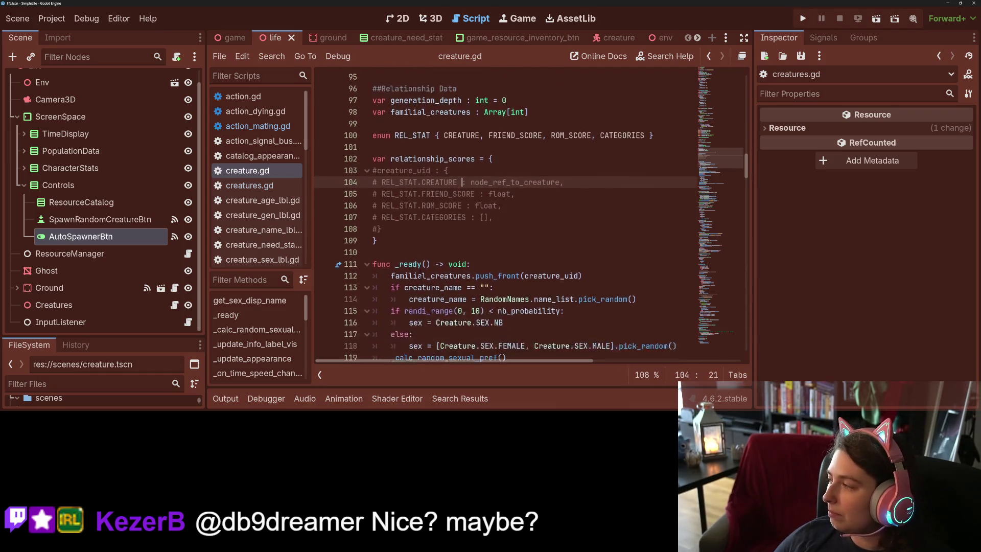
# - Scroll through creature.gd, adding then removing a blank line below the input event handler
pyautogui.scroll(-15, 462, 236)
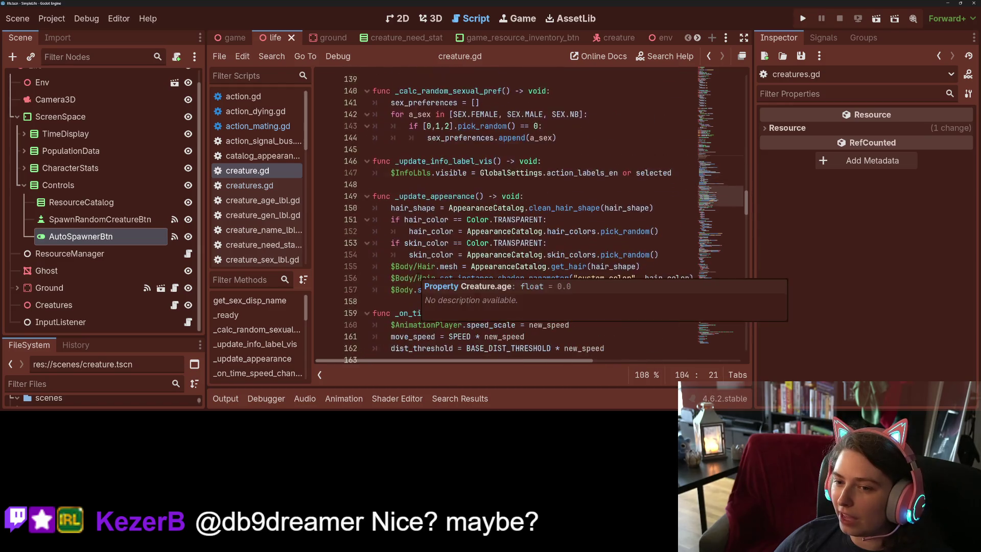
pyautogui.scroll(-20, 466, 302)
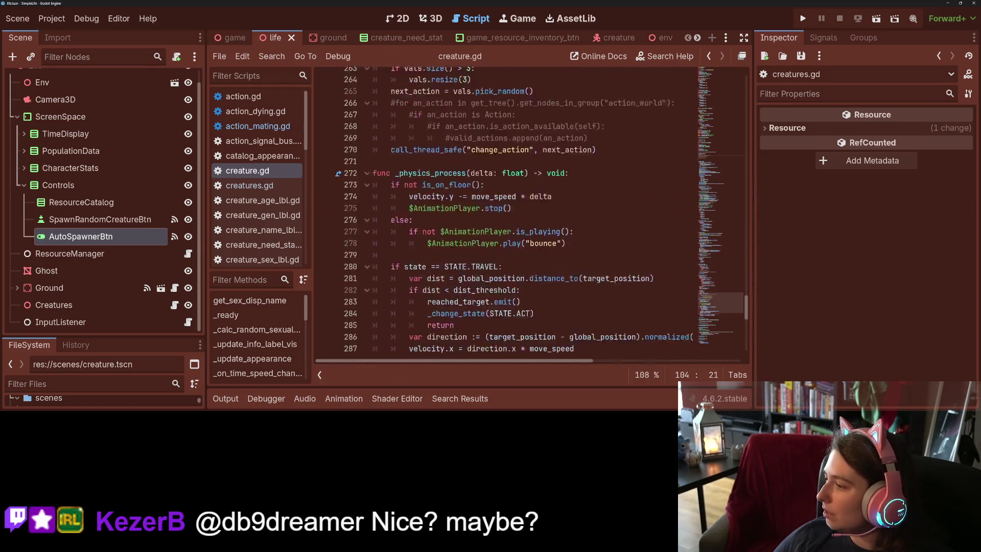
pyautogui.click(445, 347)
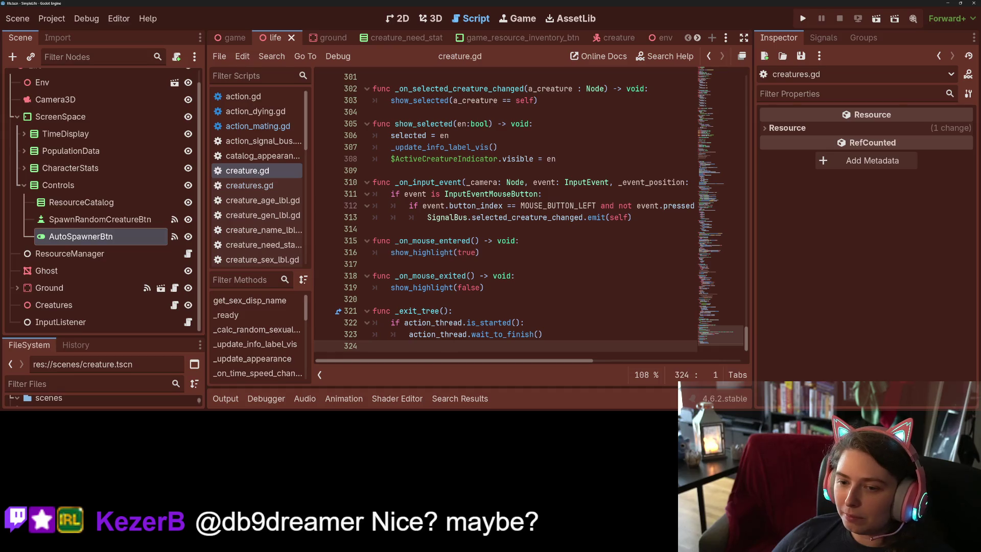
pyautogui.click(436, 299)
pyautogui.click(436, 230)
pyautogui.press('Return')
pyautogui.press('Down')
pyautogui.press('BackSpace')
pyautogui.press('Up')
pyautogui.press('Up')
pyautogui.press('Up')
pyautogui.press('Up')
pyautogui.press('Up')
pyautogui.press('Up')
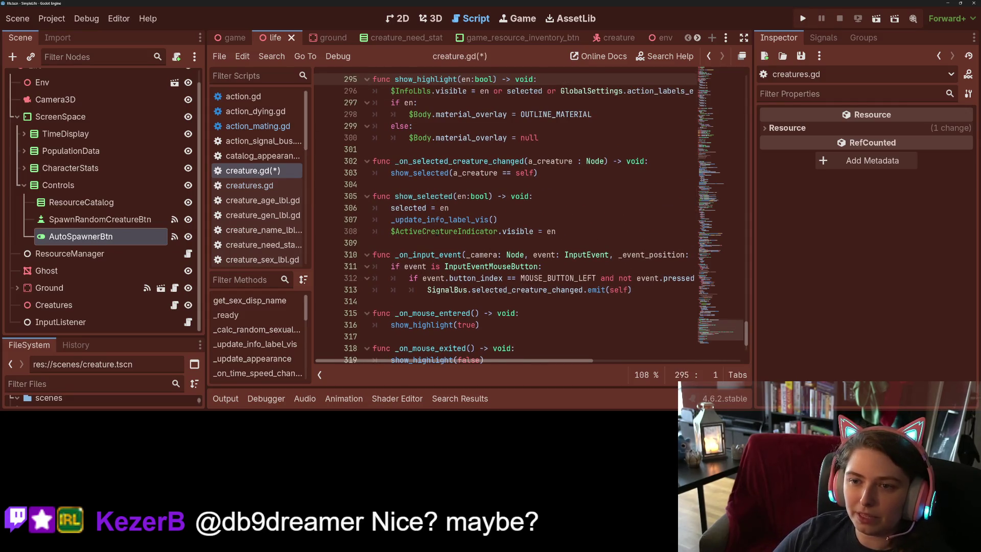
pyautogui.scroll(12, 437, 232)
pyautogui.scroll(7, 408, 257)
pyautogui.scroll(6, 408, 257)
pyautogui.scroll(-11, 409, 257)
pyautogui.scroll(4, 409, 257)
pyautogui.scroll(16, 408, 257)
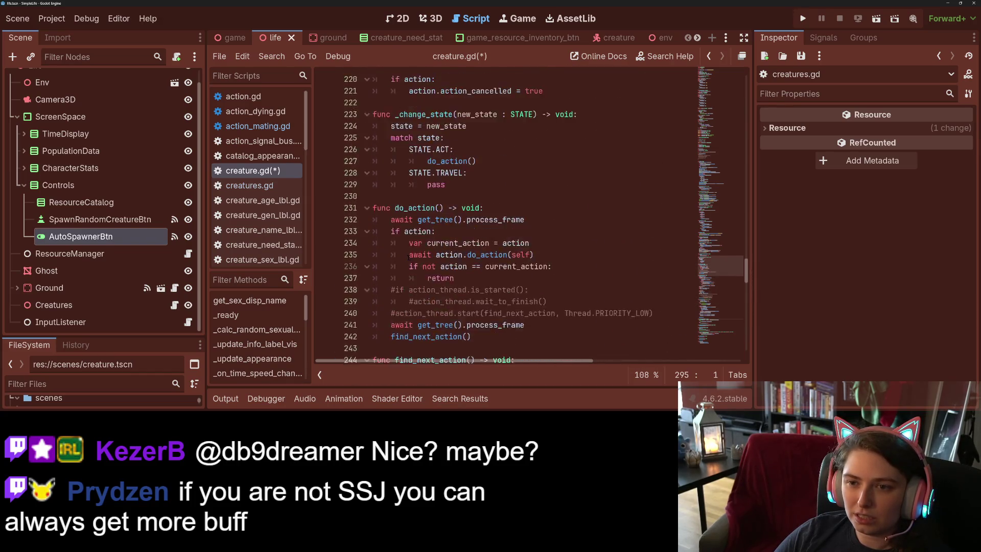
pyautogui.scroll(3, 410, 256)
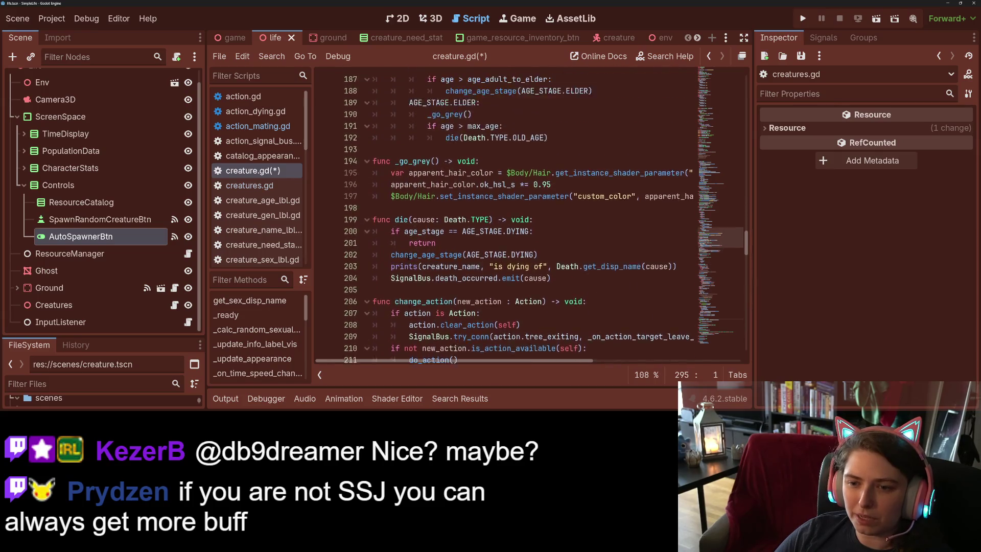
# - Start a new function with 'func _set' on the empty line after _go_grey
pyautogui.click(410, 243)
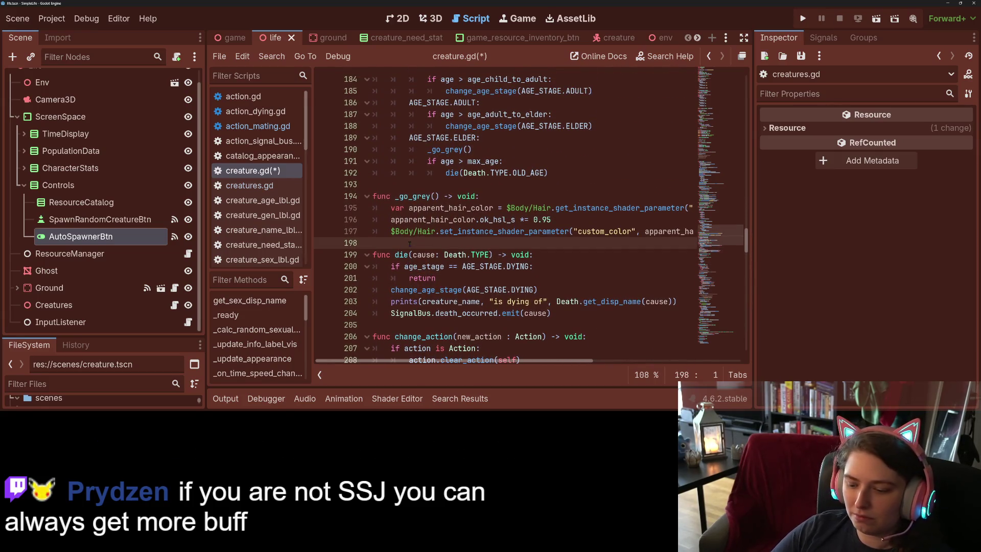
pyautogui.press('Return')
pyautogui.press('Return')
pyautogui.press('Up')
pyautogui.write('func _set')
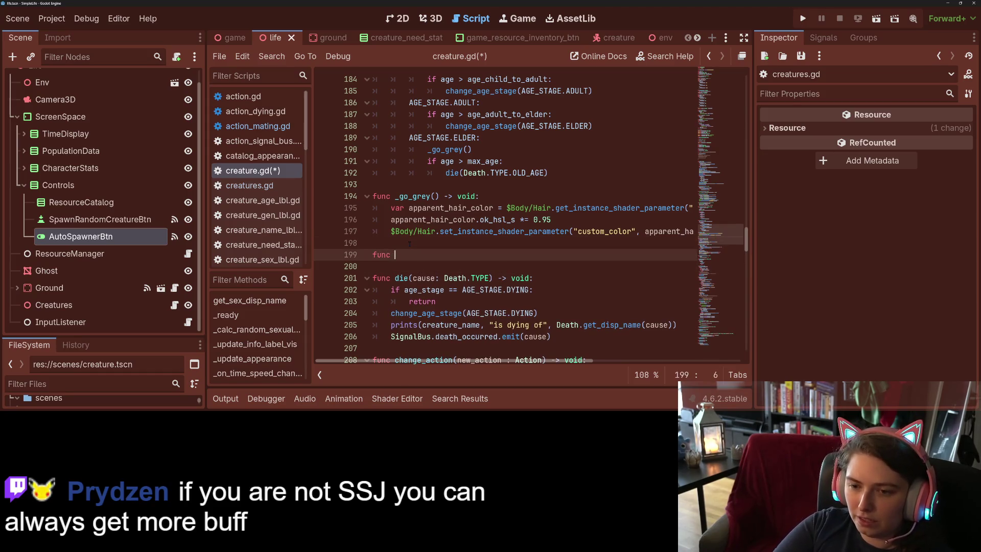
# - Declare func set_relationship_data() -> void with a pass body
pyautogui.press('BackSpace')
pyautogui.press('BackSpace')
pyautogui.press('BackSpace')
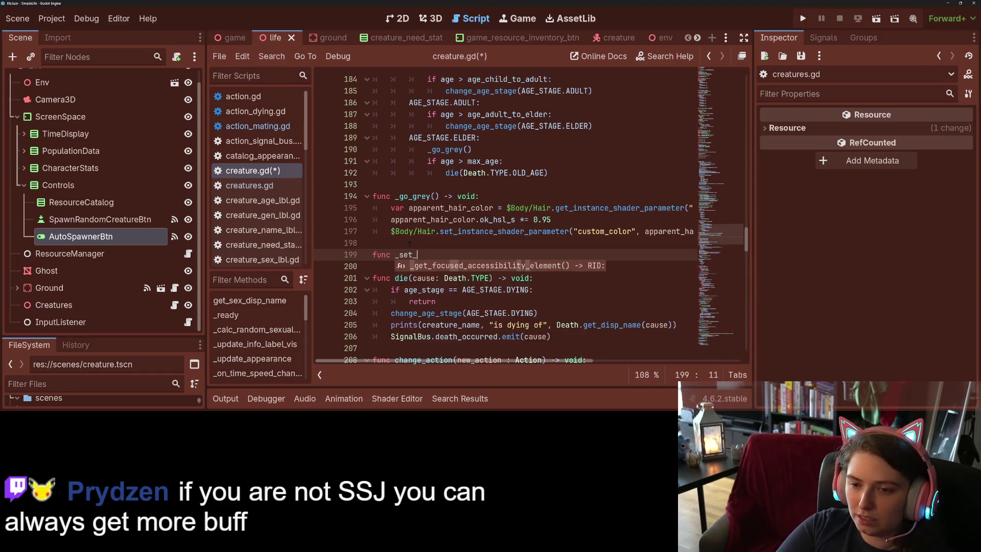
pyautogui.write('set_relationship')
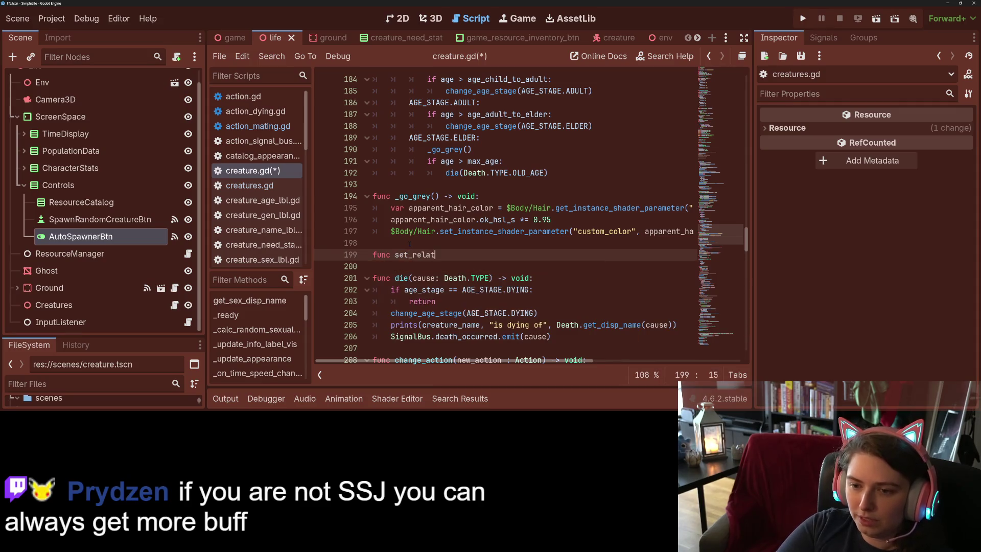
pyautogui.write('_data(')
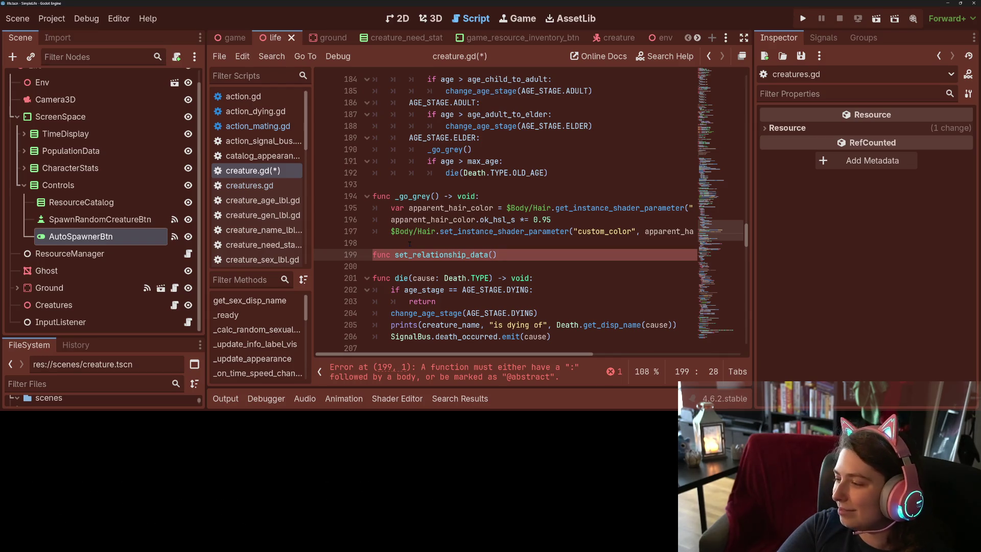
pyautogui.write(') -> void:')
pyautogui.press('Return')
pyautogui.write('pass')
pyautogui.press('Home')
# - Paste the commented relationship entry layout above pass and indent it one level
pyautogui.press('Return')
pyautogui.press('Up')
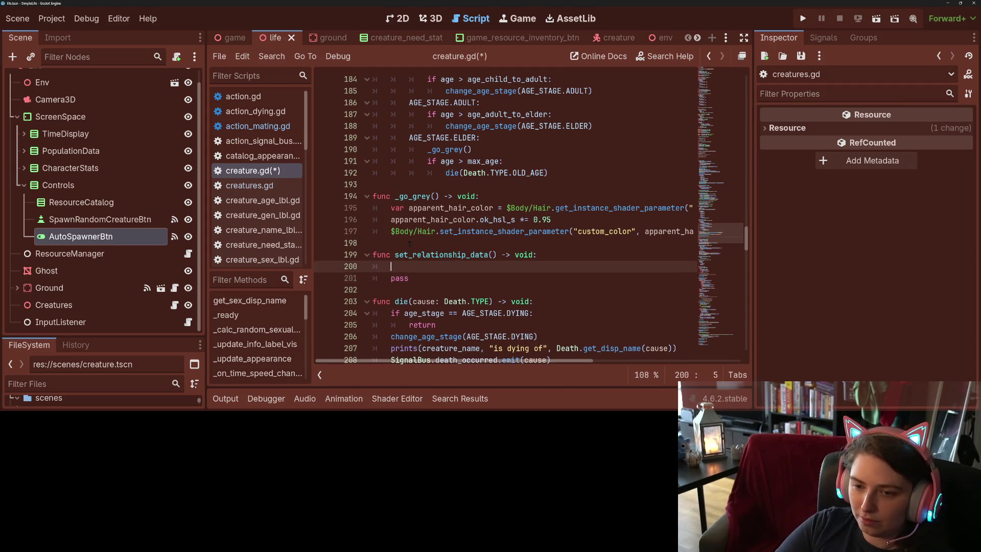
pyautogui.hotkey('ctrl', 'v')
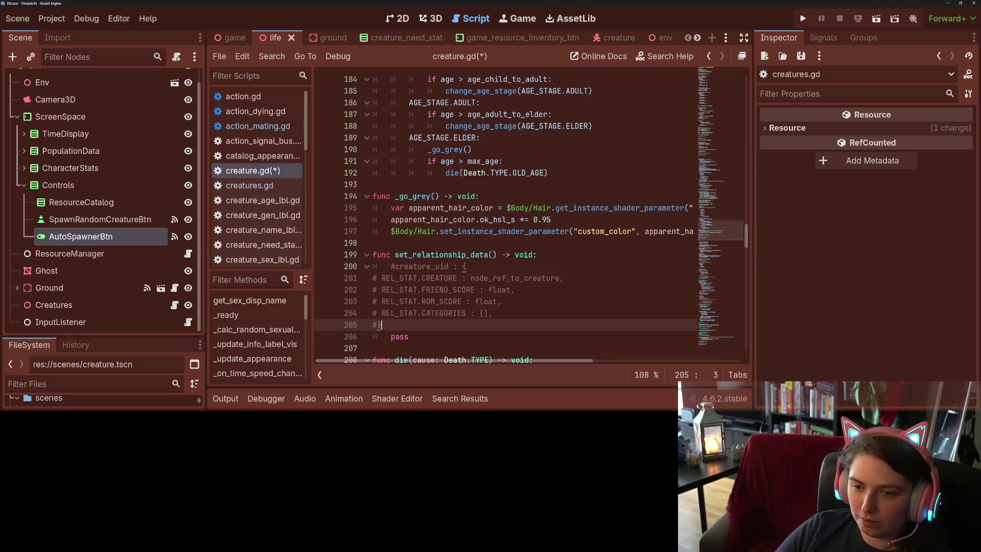
pyautogui.click(373, 278)
pyautogui.keyDown('shift'); pyautogui.click(382, 324); pyautogui.keyUp('shift')
pyautogui.press('Tab')
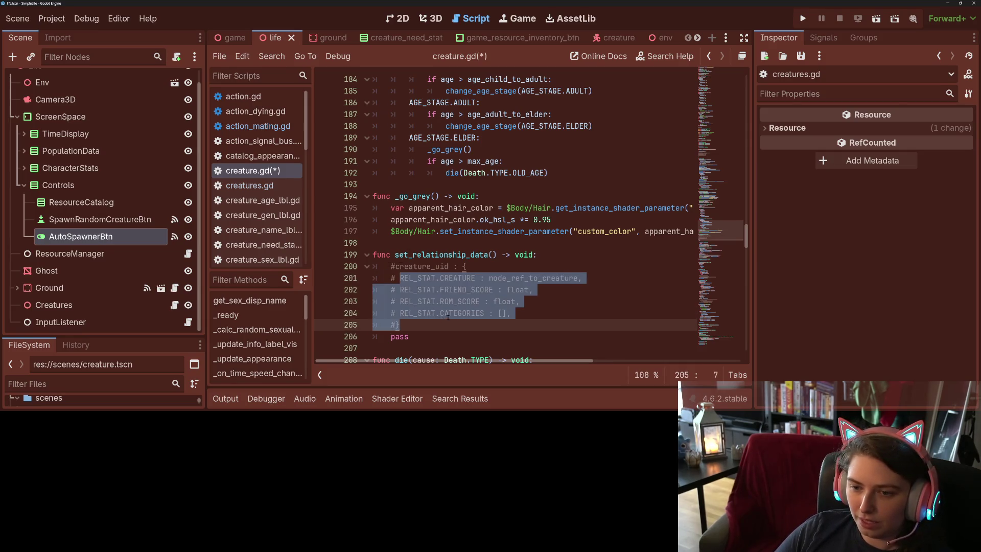
pyautogui.click(452, 313)
pyautogui.click(494, 254)
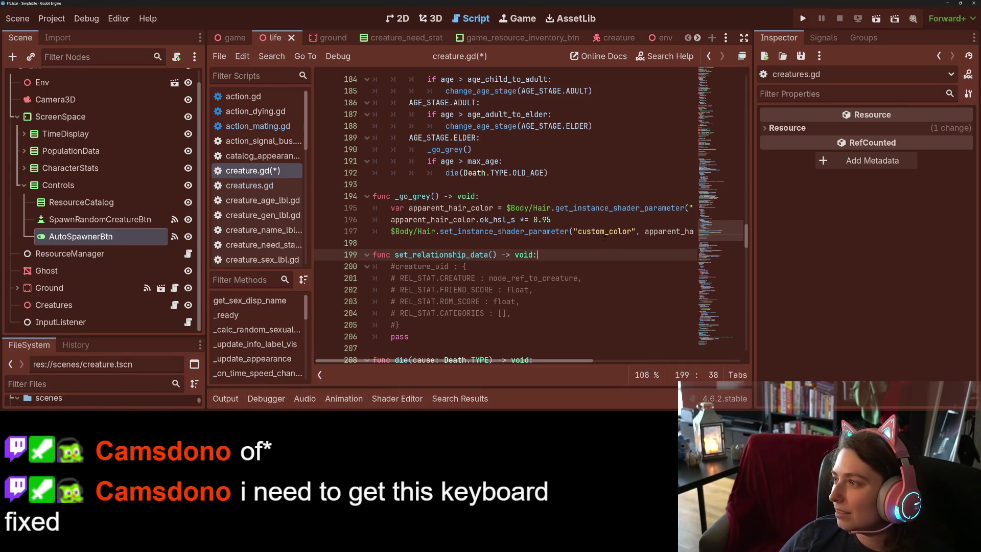
pyautogui.press('Left')
pyautogui.press('Left')
pyautogui.press('Left')
pyautogui.press('Left')
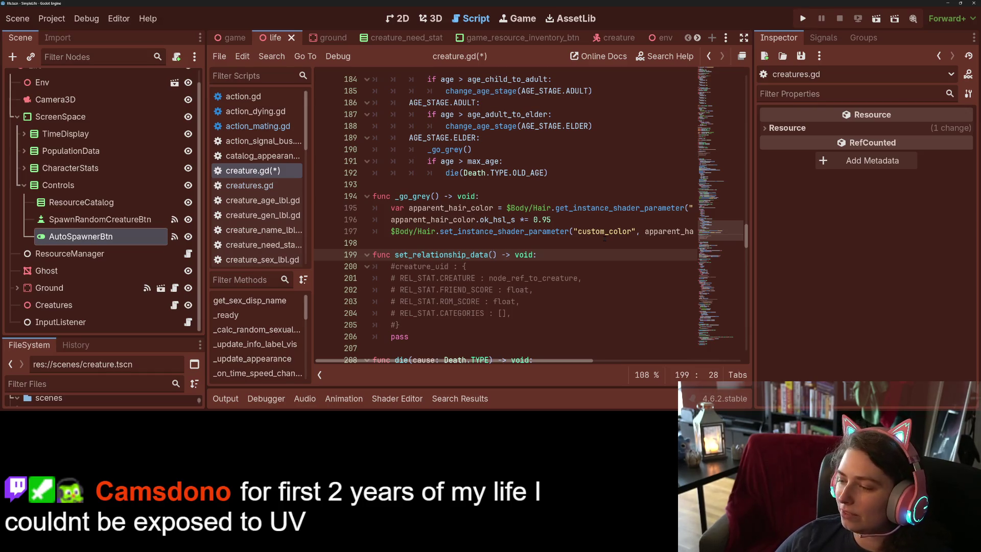
# - Save creature.gd and insert a blank body line after the commented REL_STAT block
pyautogui.press('End')
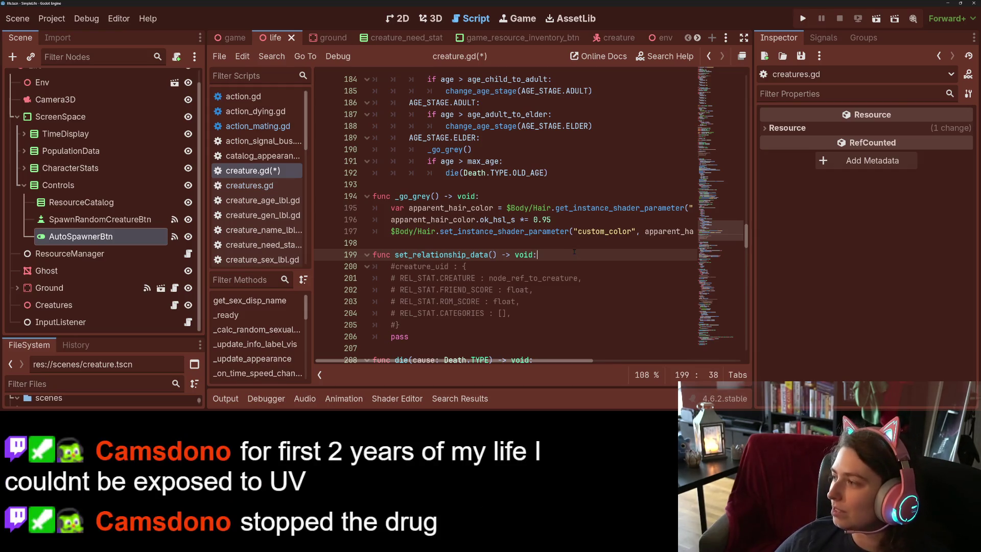
pyautogui.hotkey('ctrl', 's')
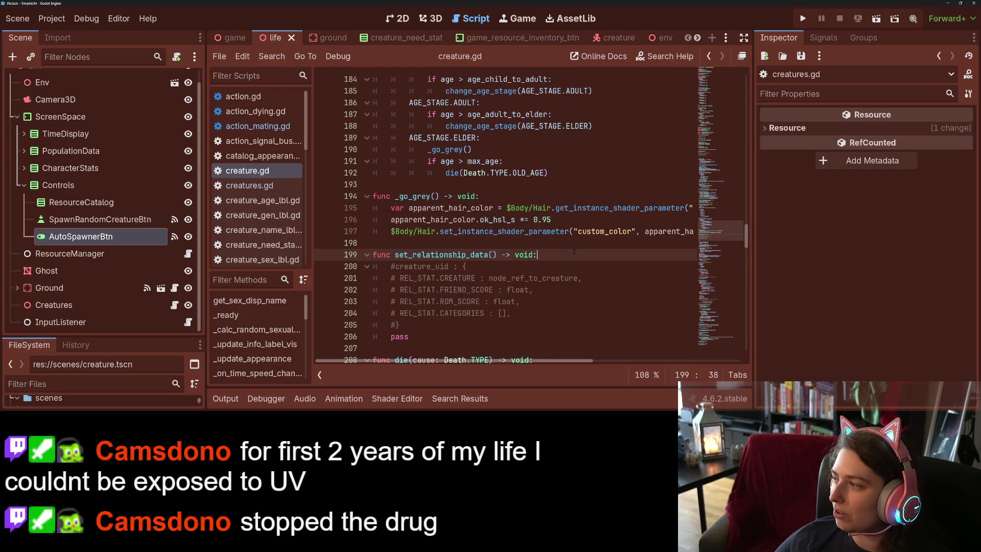
pyautogui.press('Down')
pyautogui.press('Down')
pyautogui.press('Down')
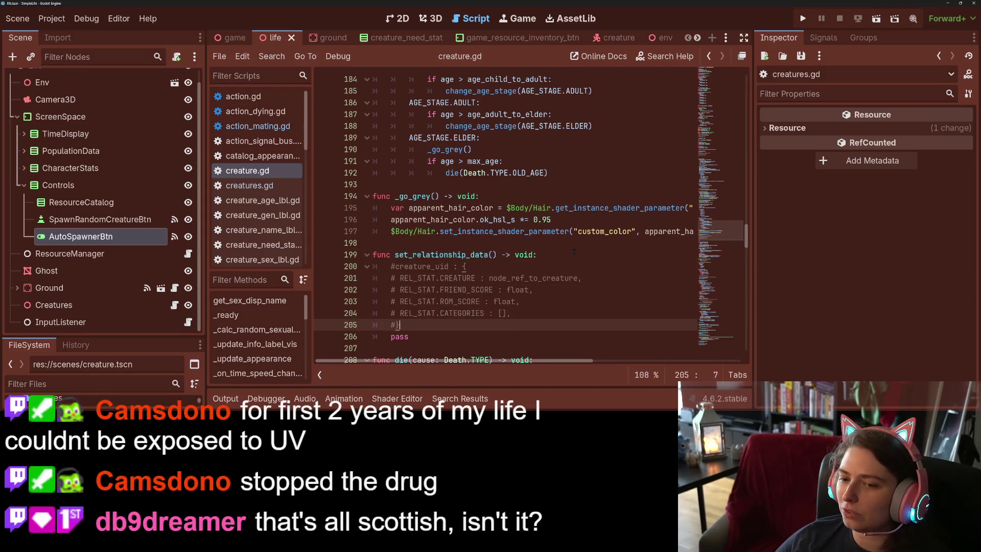
pyautogui.press('Return')
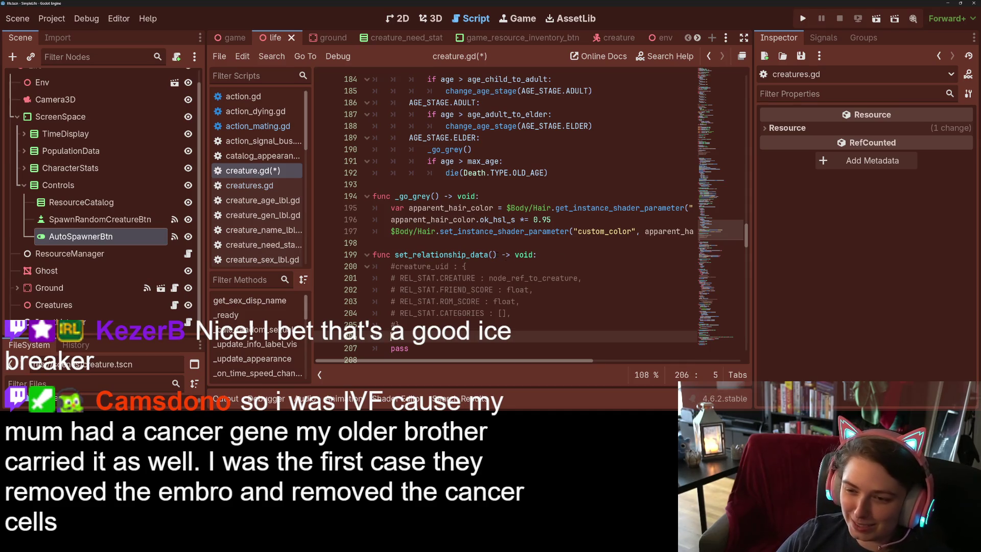
pyautogui.click(493, 254)
pyautogui.write('a_c')
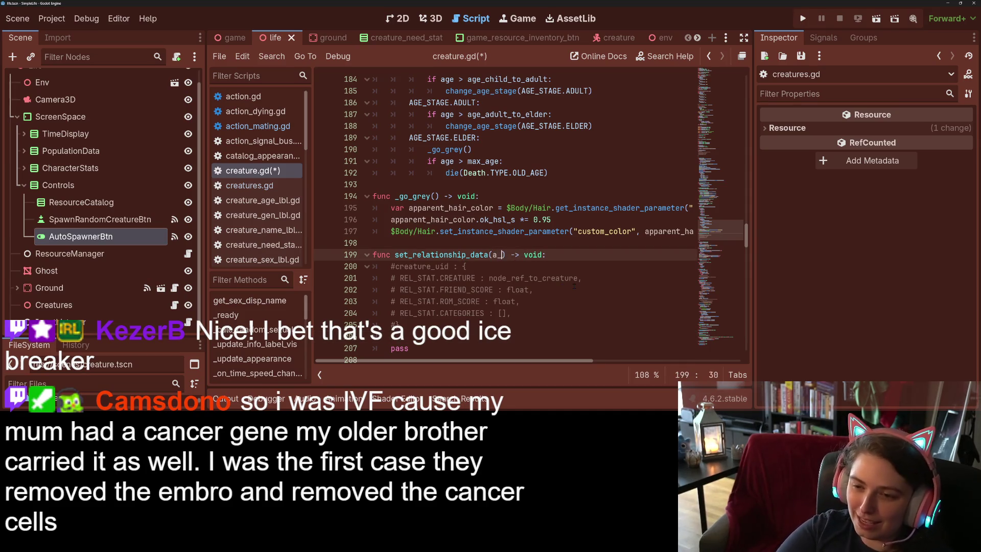
pyautogui.write('rea')
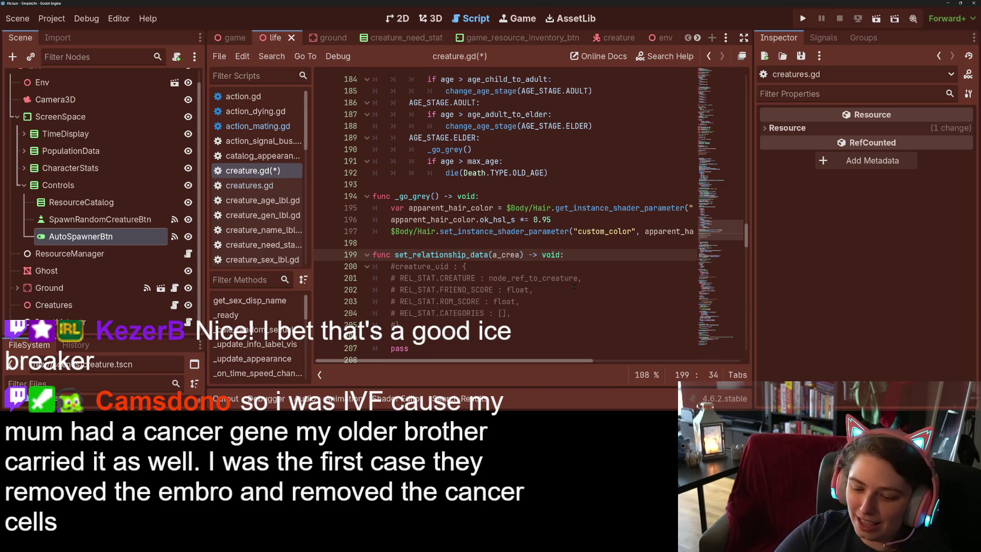
pyautogui.write('ture_')
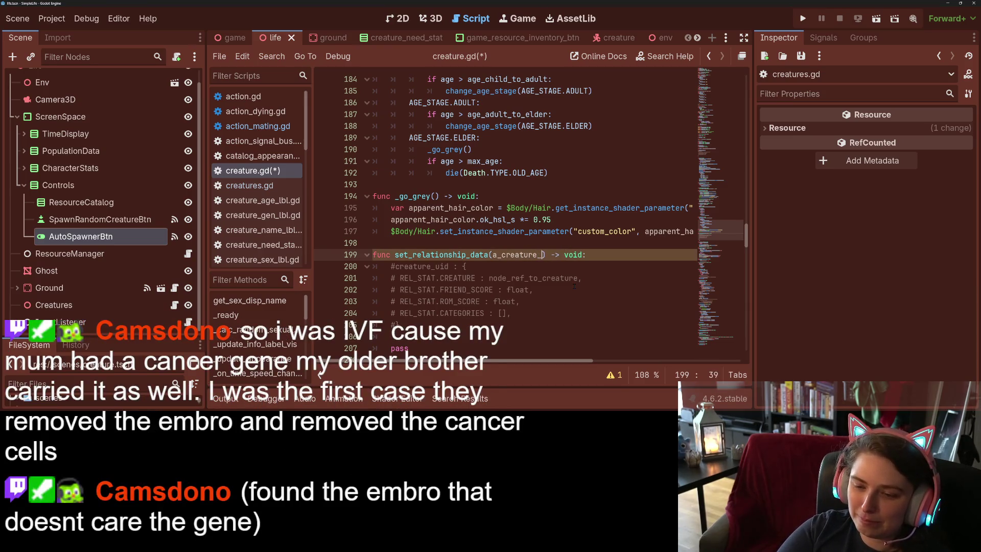
pyautogui.write('uid:int,')
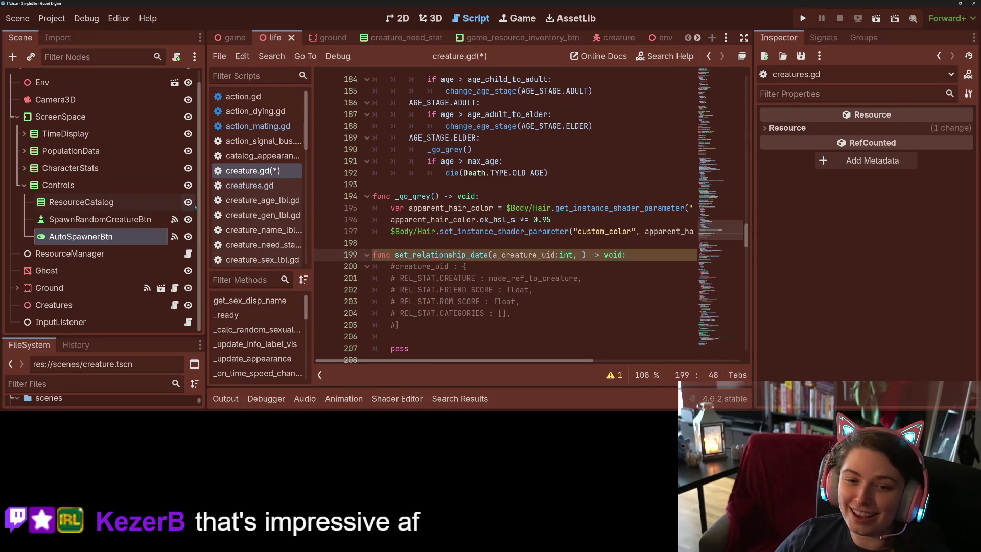
pyautogui.moveTo(201, 202); pyautogui.dragTo(118, 184)
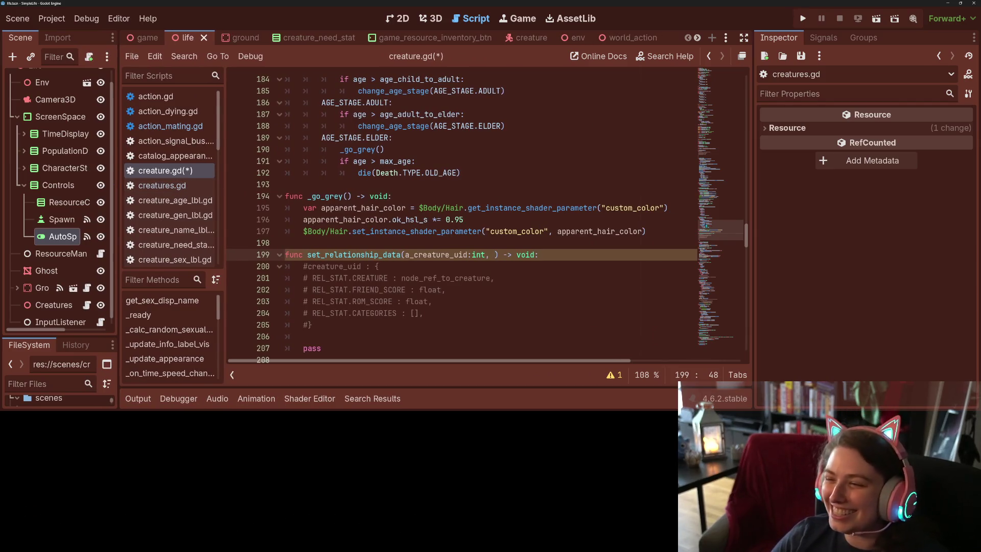
# - Drag the dock border to widen the script code area further
pyautogui.moveTo(757, 228); pyautogui.dragTo(874, 237)
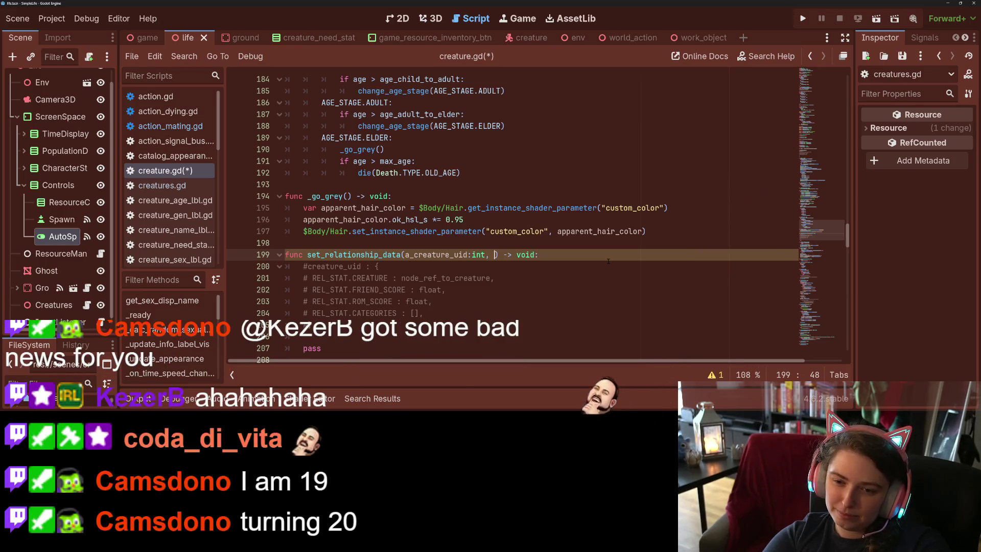
# - Add an a_node:Creature=null parameter to set_relationship_data and begin an a_friend parameter
pyautogui.write('a_node')
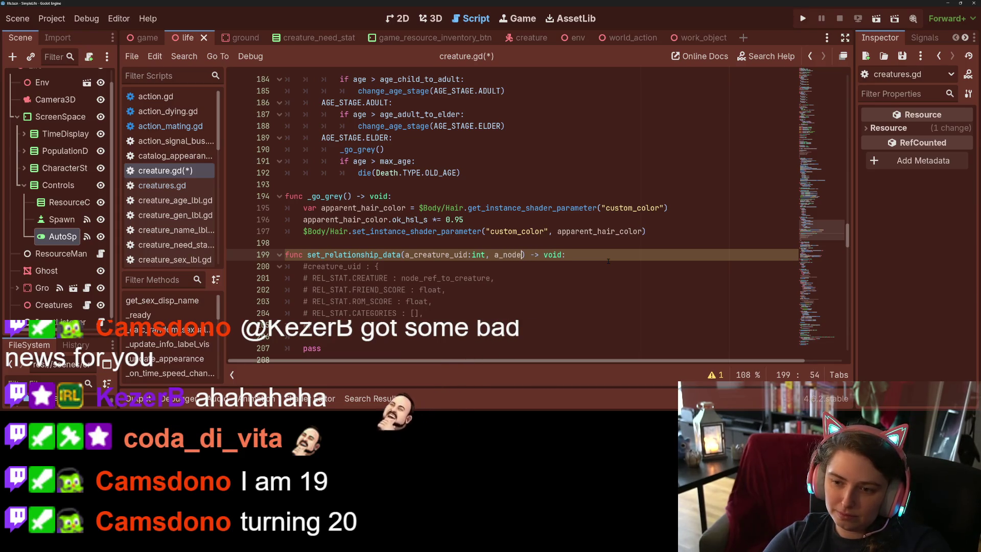
pyautogui.write(':Creature = null,')
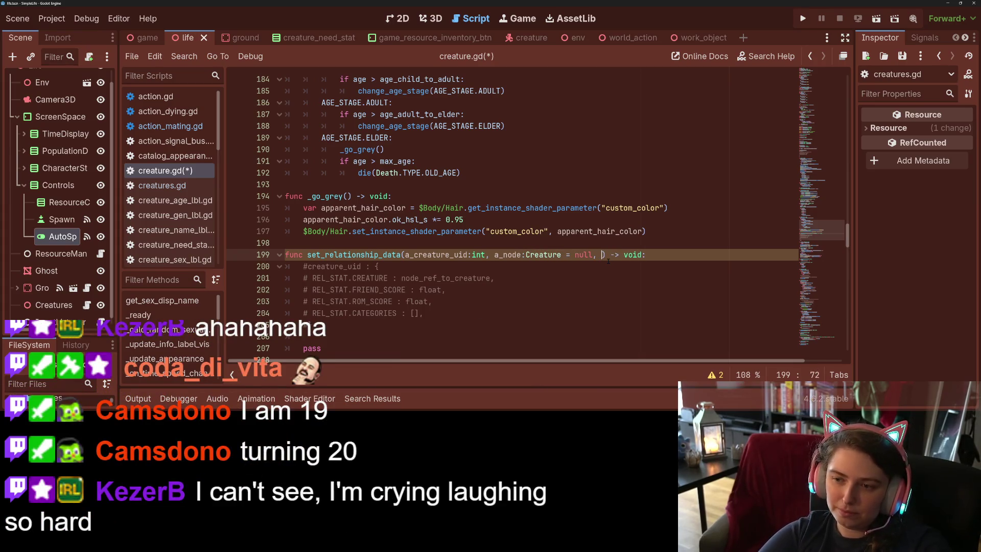
pyautogui.press('Left')
pyautogui.press('Left')
pyautogui.press('Left')
pyautogui.press('BackSpace')
pyautogui.press('Right')
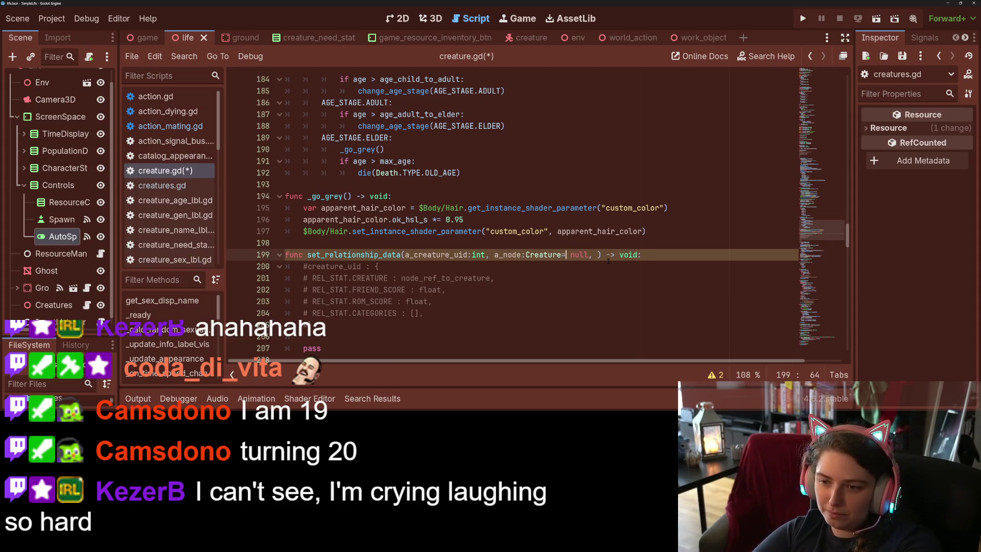
pyautogui.press('Delete')
pyautogui.press('Right')
pyautogui.press('Right')
pyautogui.press('Right')
pyautogui.press('Left')
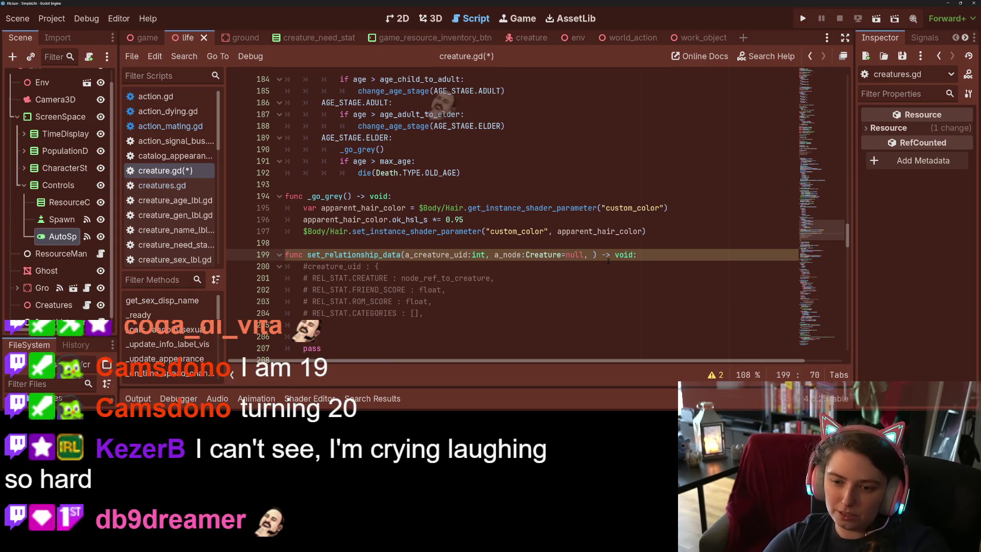
pyautogui.write('a')
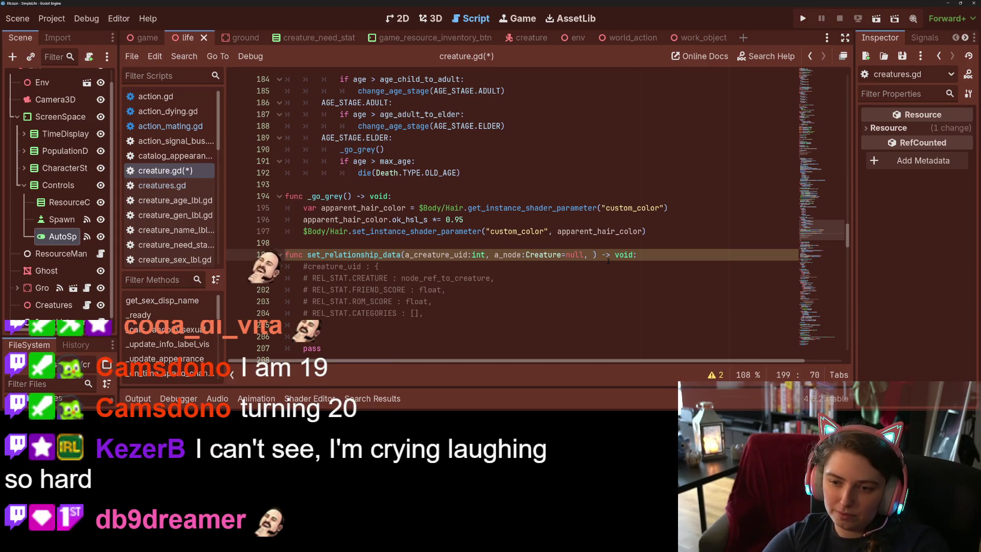
pyautogui.write('_frie')
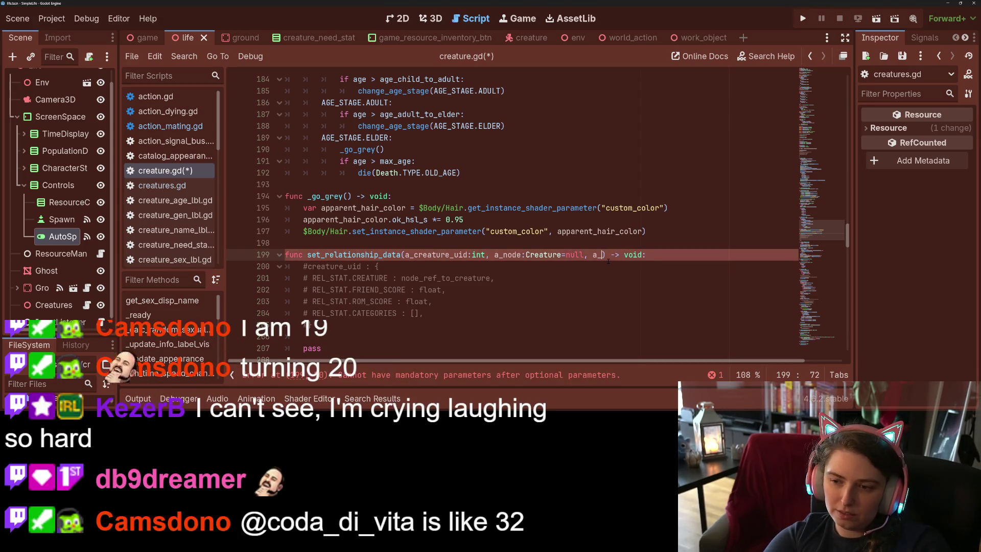
pyautogui.write('nd')
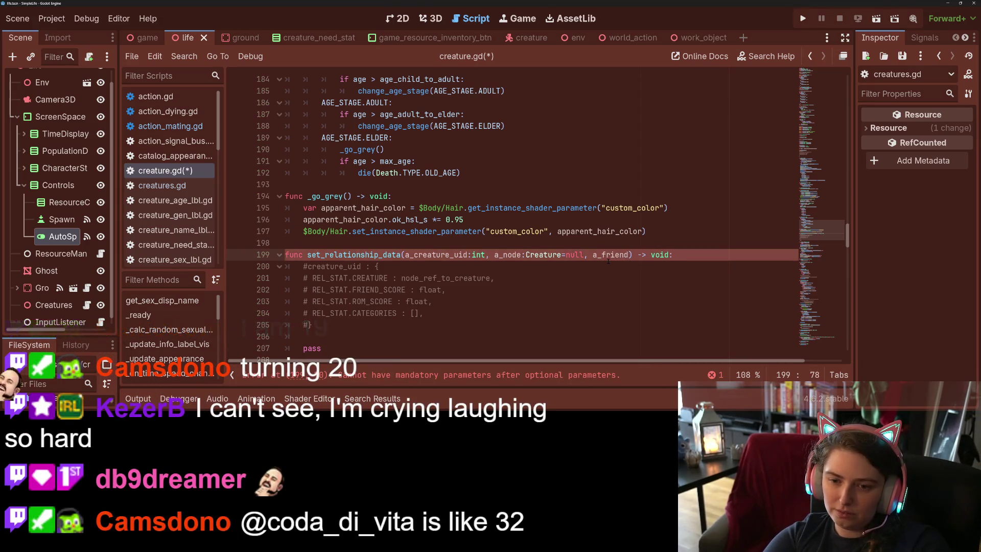
# - Rename a_node to a_creature, add a_friend_score with default 0, and wrap it onto a new line
pyautogui.press('Left')
pyautogui.press('Left')
pyautogui.press('Left')
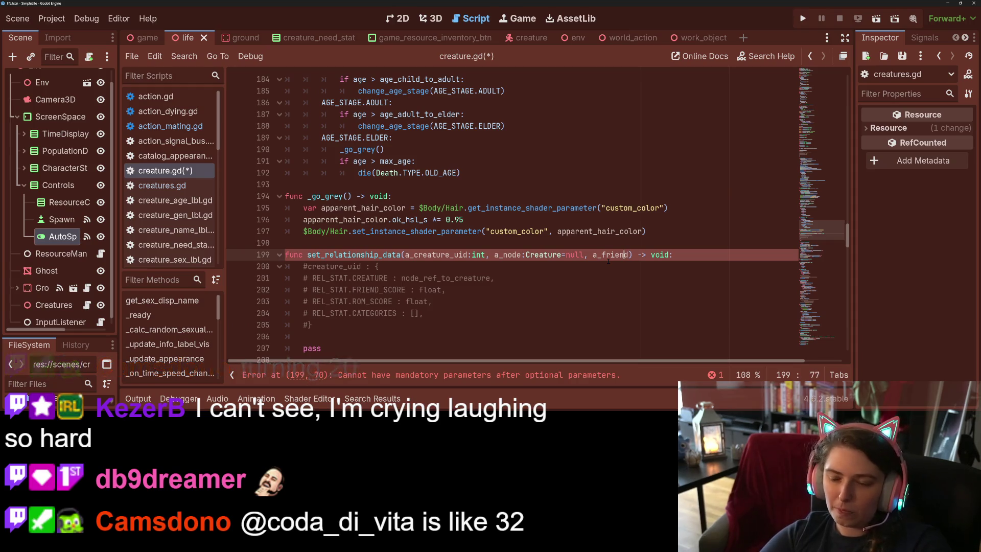
pyautogui.press('BackSpace')
pyautogui.press('BackSpace')
pyautogui.press('BackSpace')
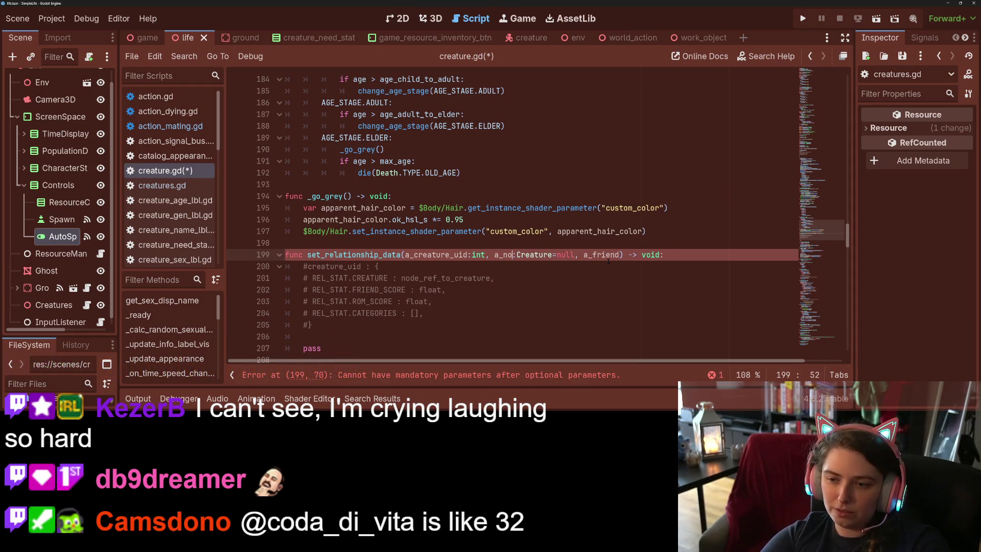
pyautogui.write('creature')
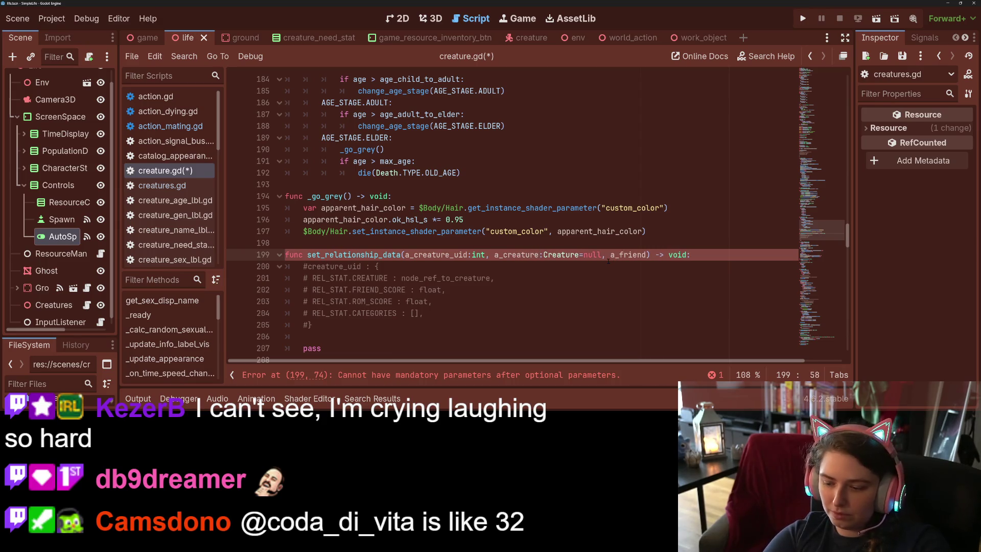
pyautogui.hotkey('ctrl', 'Right')
pyautogui.hotkey('ctrl', 'Right')
pyautogui.press('Right')
pyautogui.press('Right')
pyautogui.press('Right')
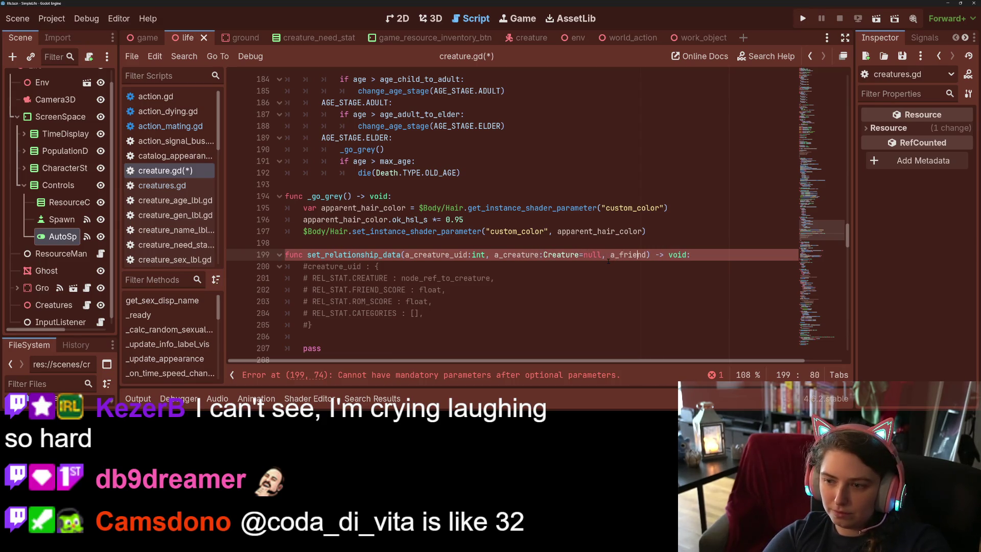
pyautogui.write('_score:fla')
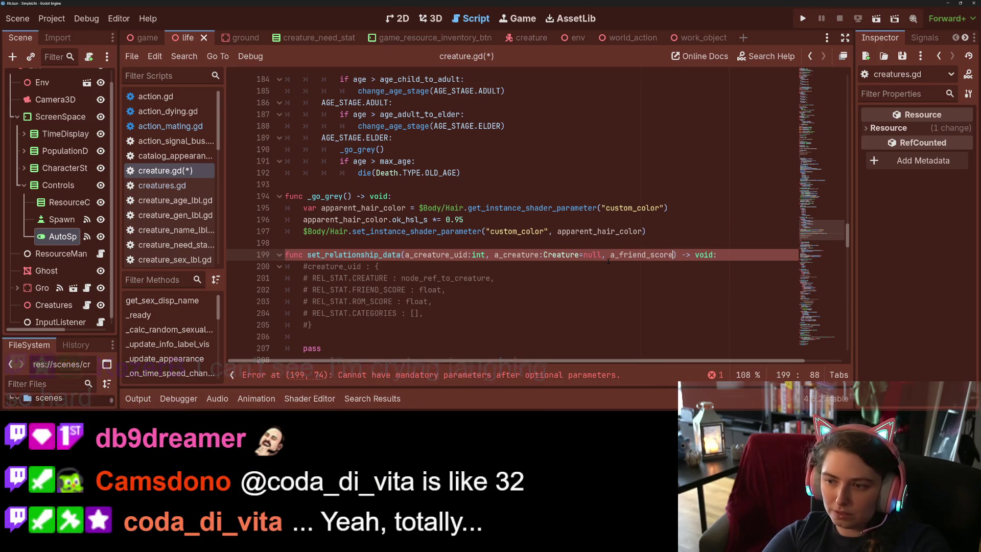
pyautogui.write('at ')
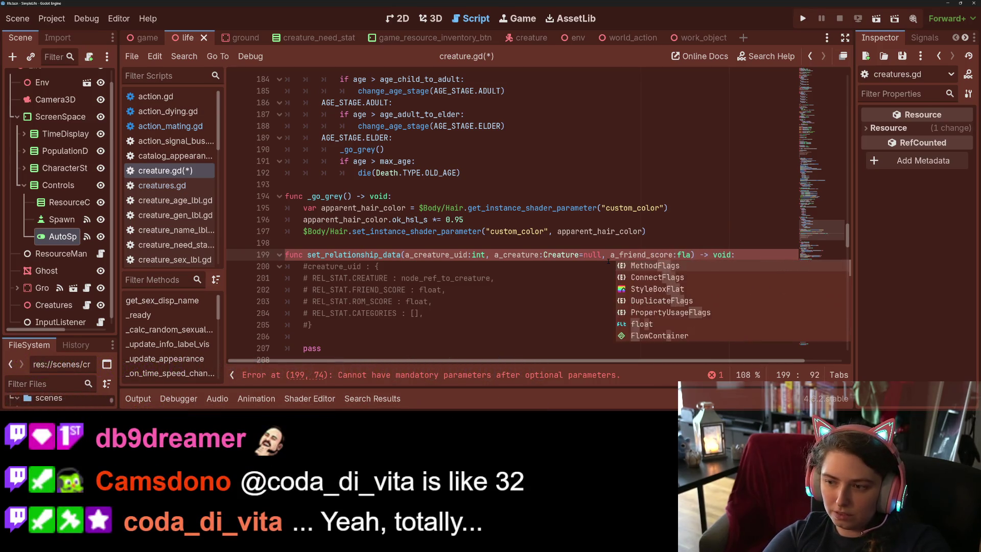
pyautogui.write('= 0')
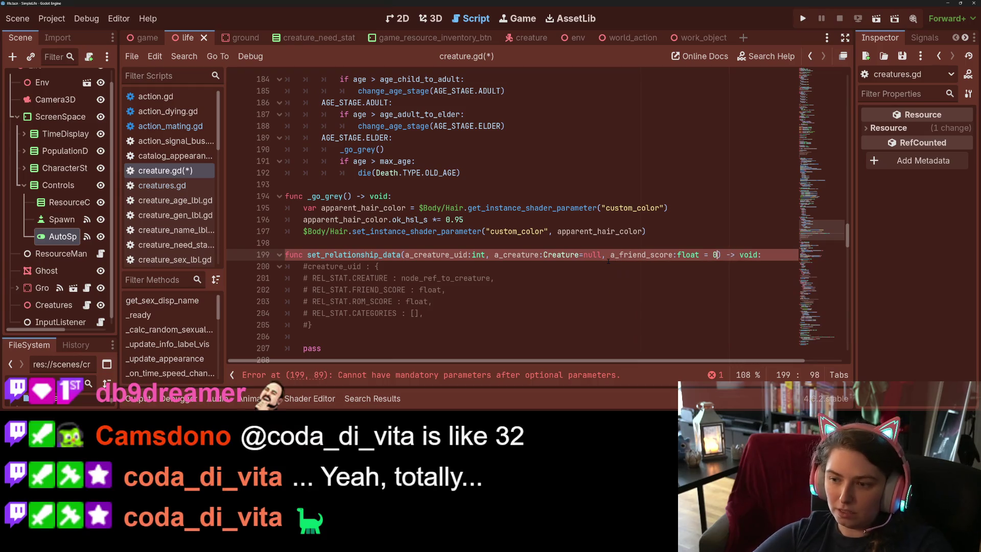
pyautogui.press('Left')
pyautogui.write('\\')
pyautogui.press('BackSpace')
pyautogui.press('Return')
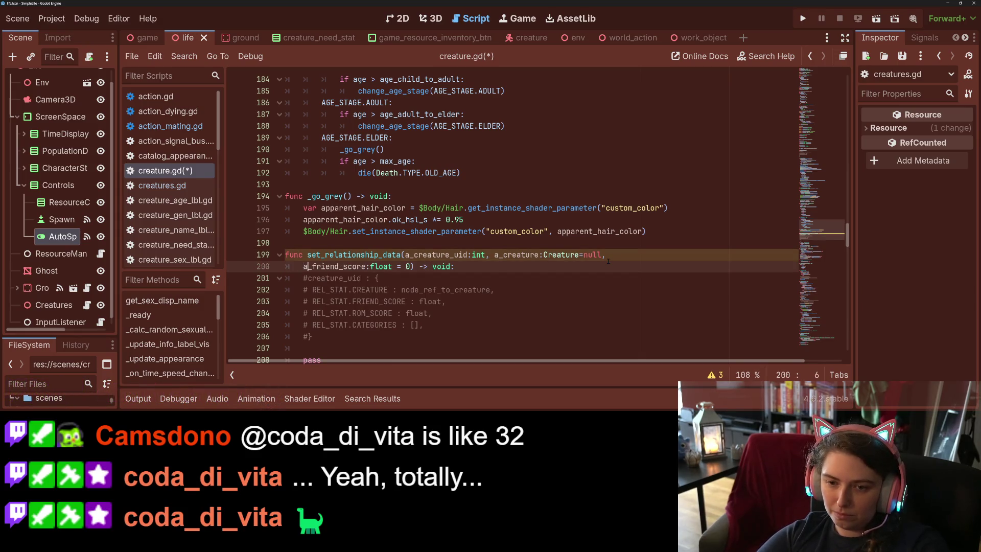
# - Add a_rom_score:float=0, tighten a_friend_score's default spacing, and start an a_cat parameter
pyautogui.press('End')
pyautogui.press('Left')
pyautogui.press('Left')
pyautogui.press('Left')
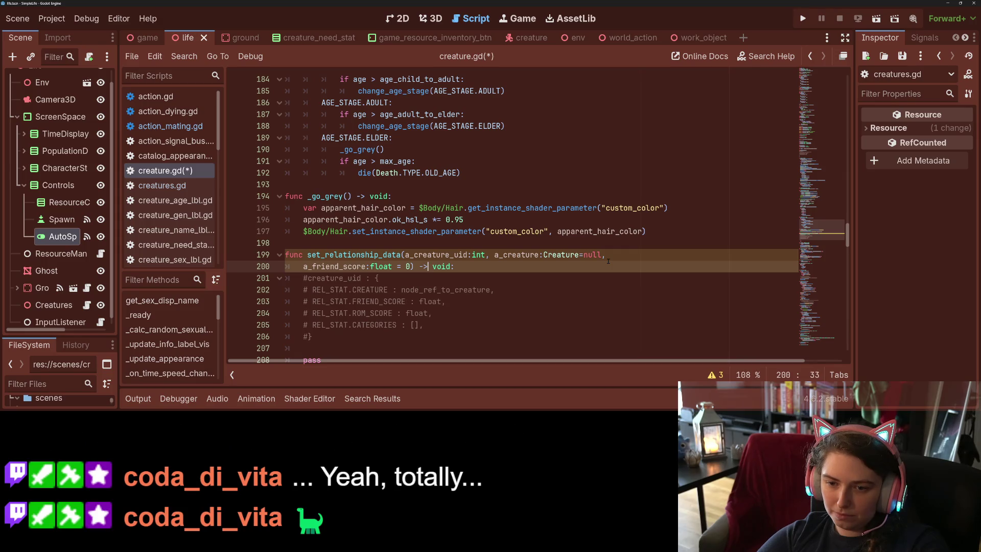
pyautogui.press('Left')
pyautogui.write(', ')
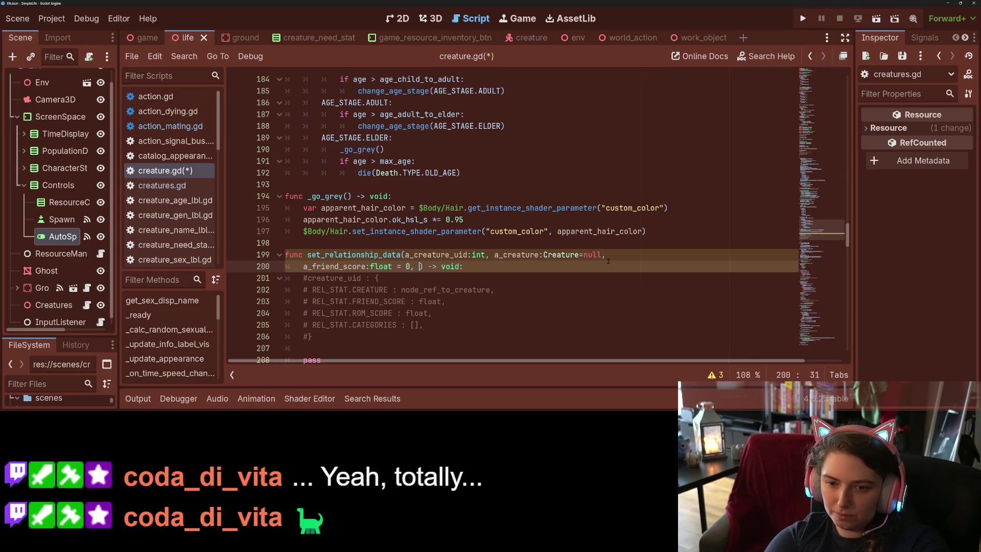
pyautogui.write('a_rom')
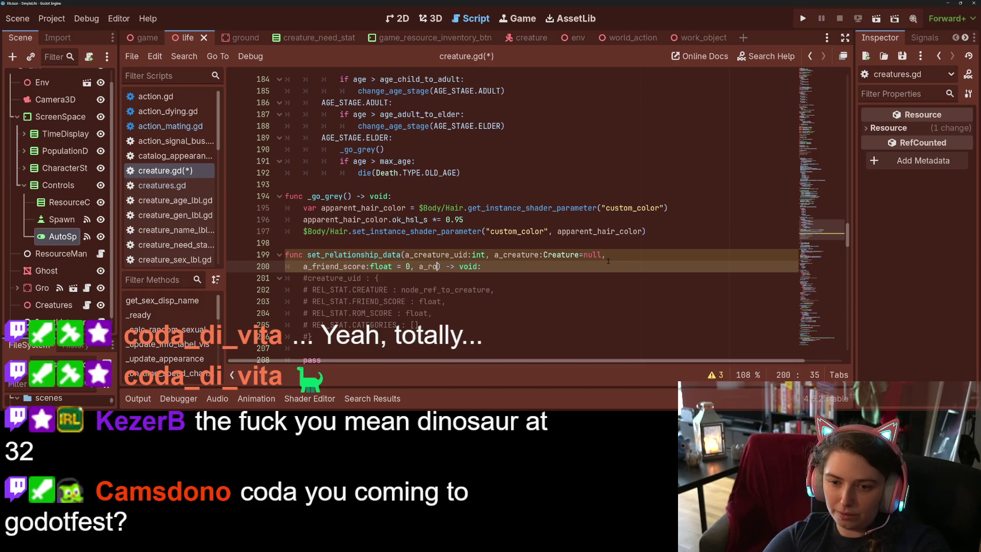
pyautogui.write('_score')
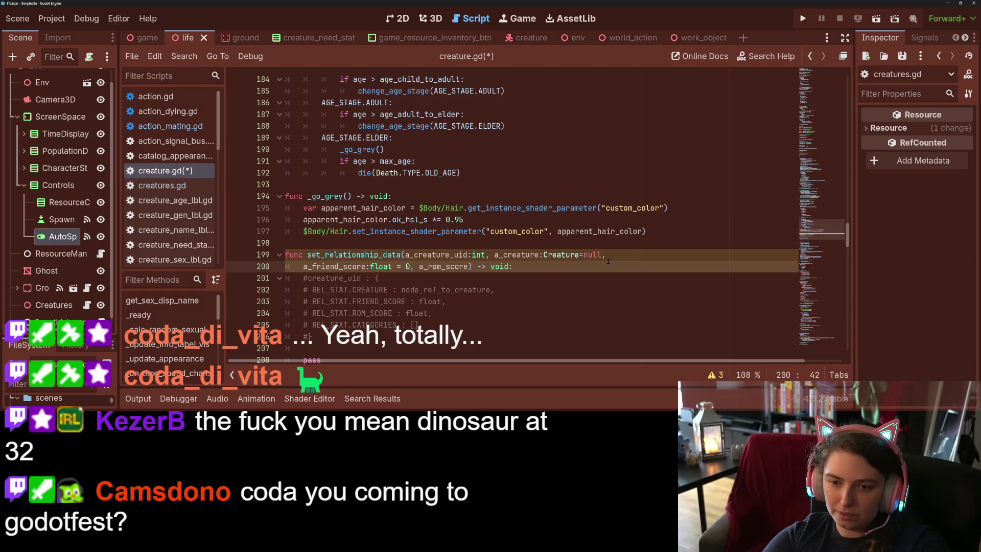
pyautogui.write(':float')
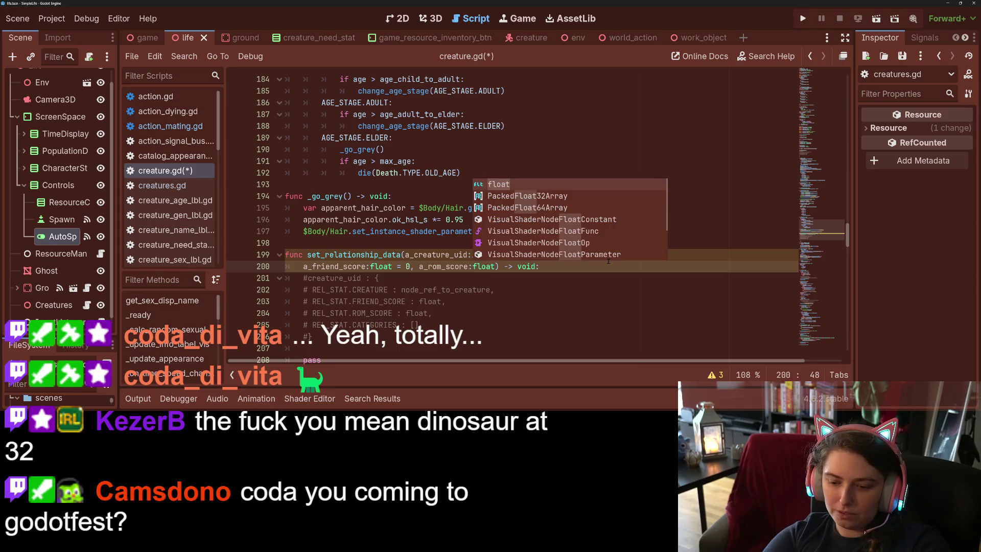
pyautogui.write('=0')
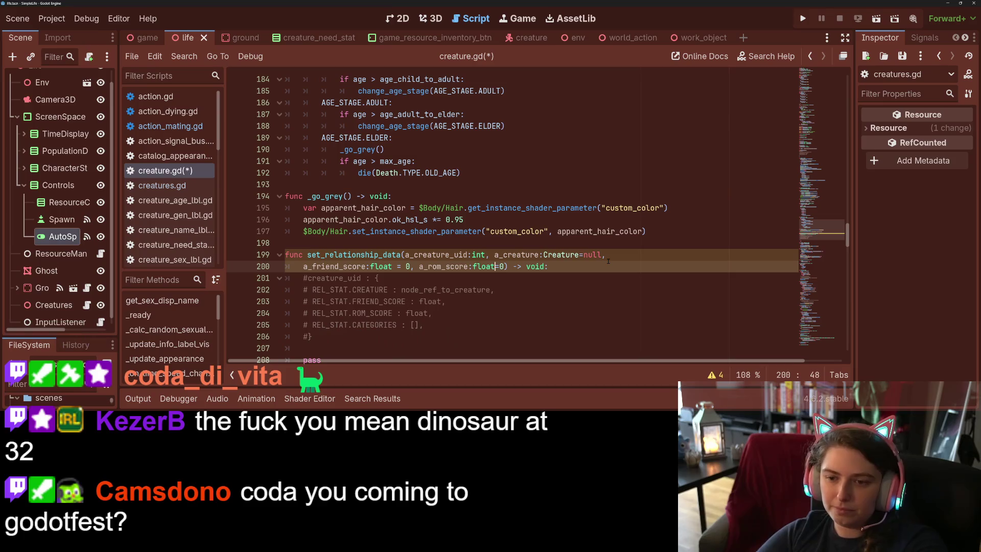
pyautogui.hotkey('ctrl', 'Left')
pyautogui.hotkey('ctrl', 'Left')
pyautogui.hotkey('ctrl', 'Left')
pyautogui.press('BackSpace')
pyautogui.press('Delete')
pyautogui.press('Left')
pyautogui.press('Right')
pyautogui.press('Right')
pyautogui.press('Right')
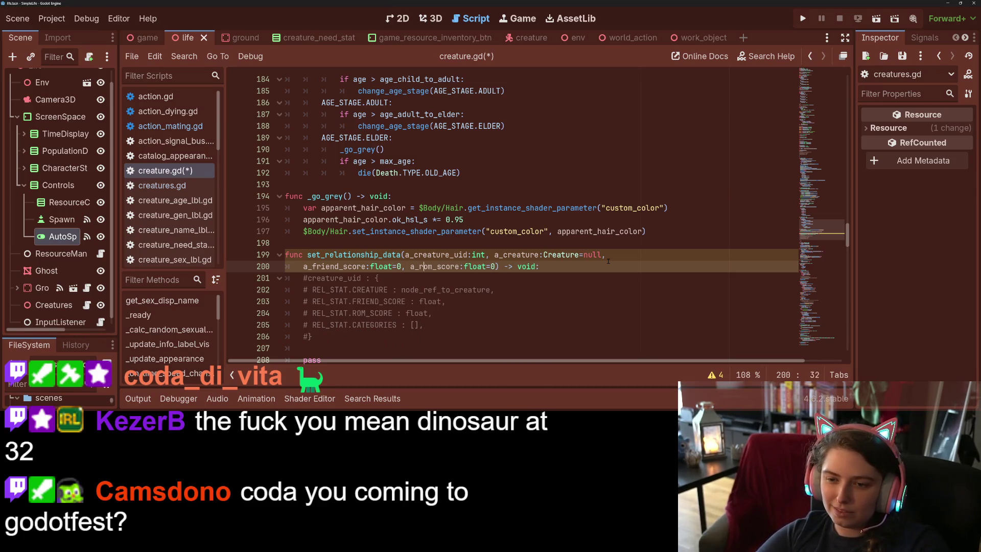
pyautogui.write(', ')
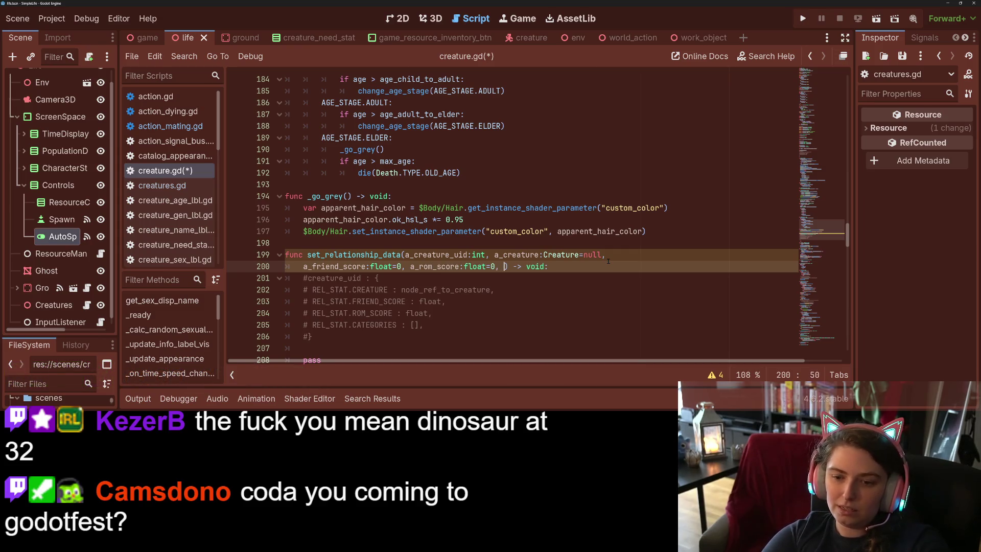
pyautogui.write('a_')
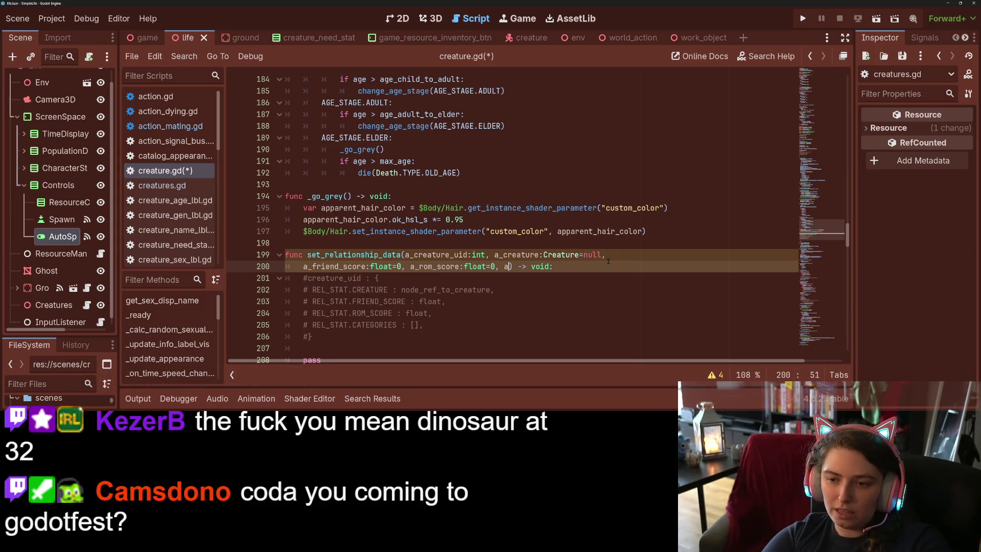
pyautogui.write('ca')
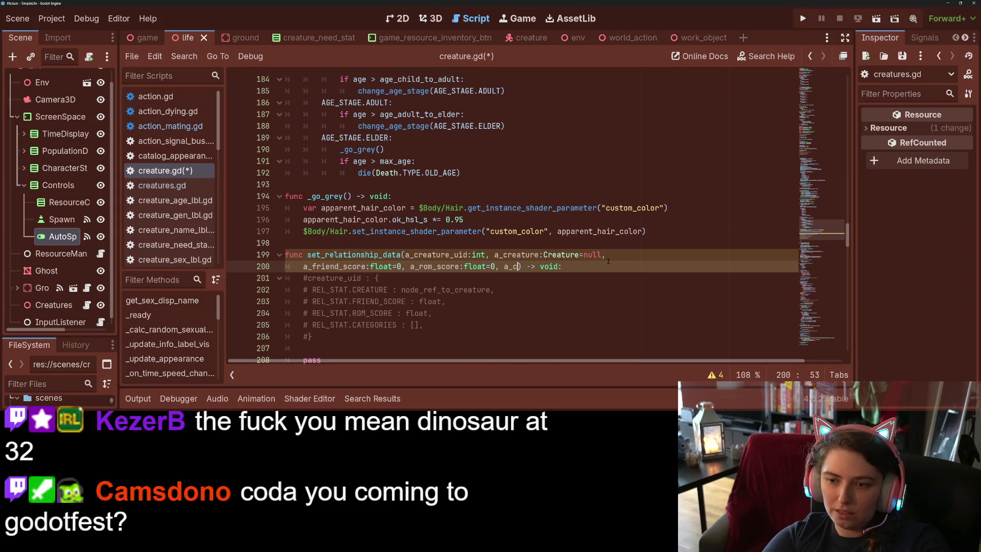
pyautogui.write('t:')
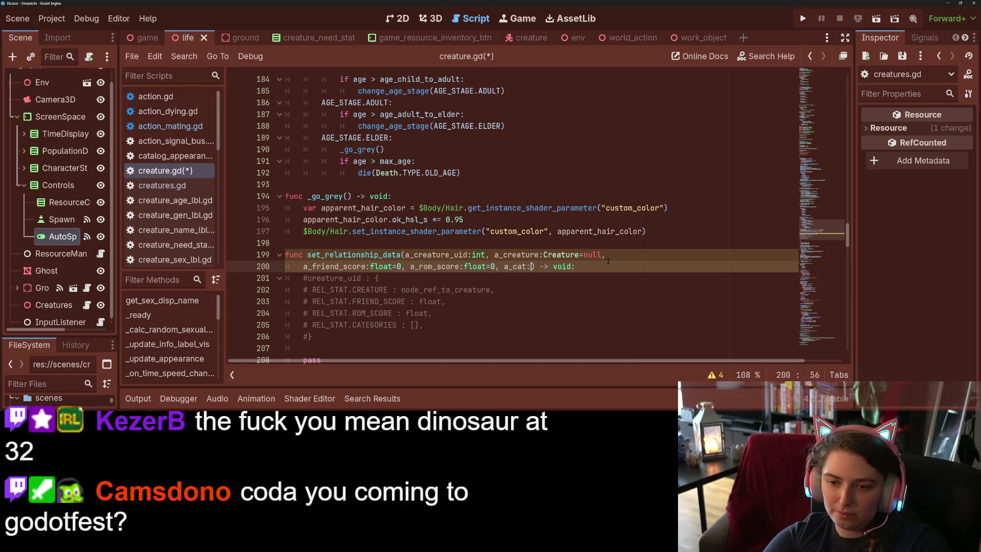
pyautogui.press('BackSpace')
# - Give a_cat an empty-array default [] and save creature.gd
pyautogui.write('= []')
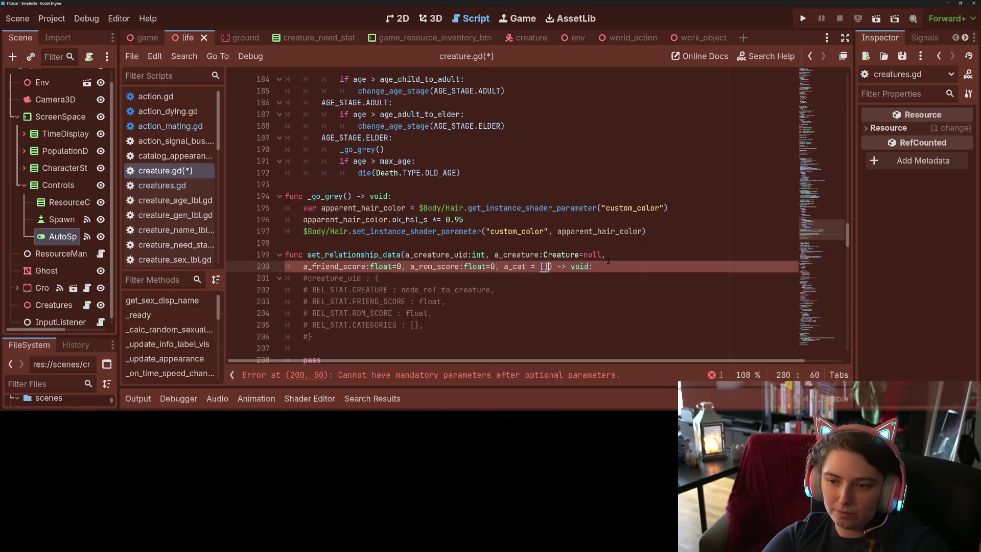
pyautogui.hotkey('ctrl', 's')
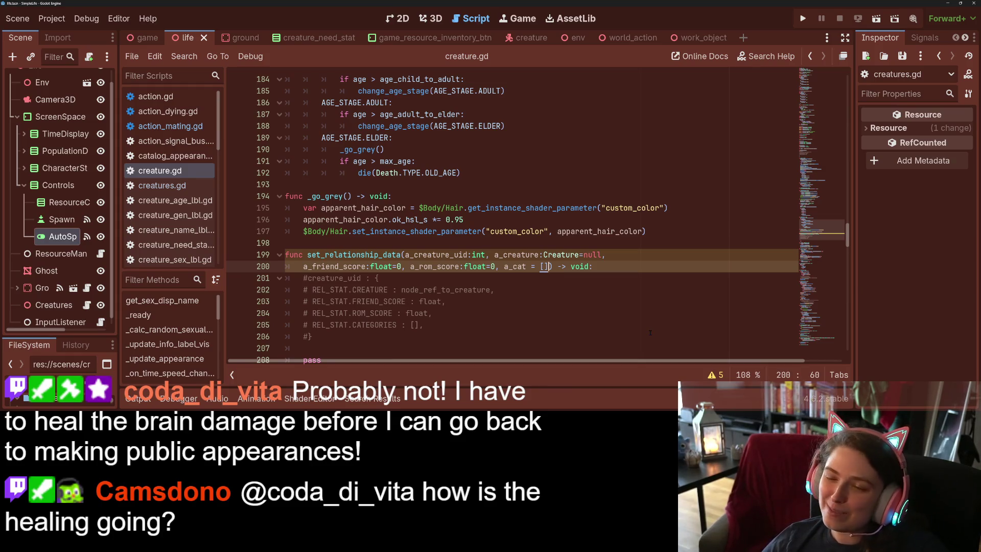
pyautogui.click(606, 266)
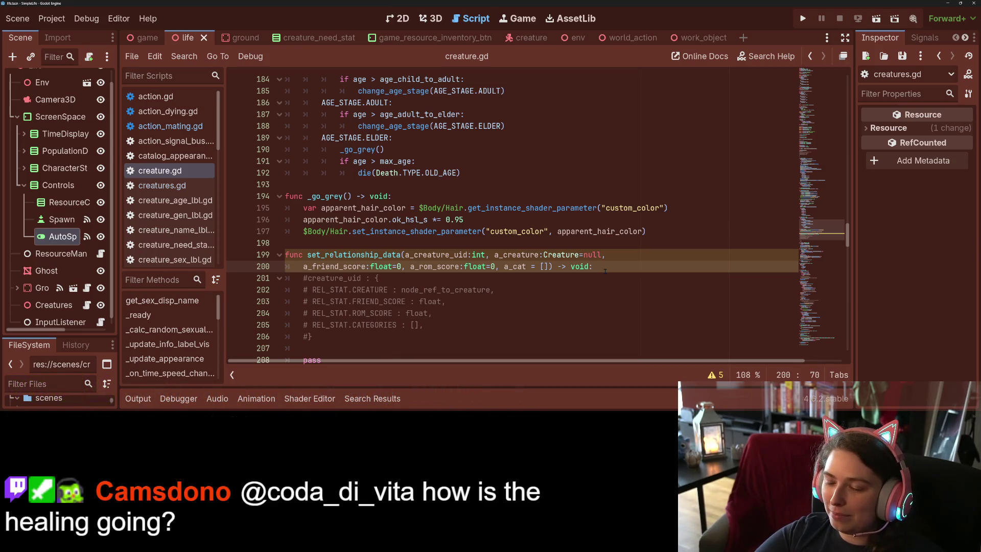
pyautogui.press('Left')
pyautogui.press('Left')
pyautogui.press('Left')
# - Change a_cat's default to null, written a_cat=null, and save
pyautogui.press('Left')
pyautogui.press('Left')
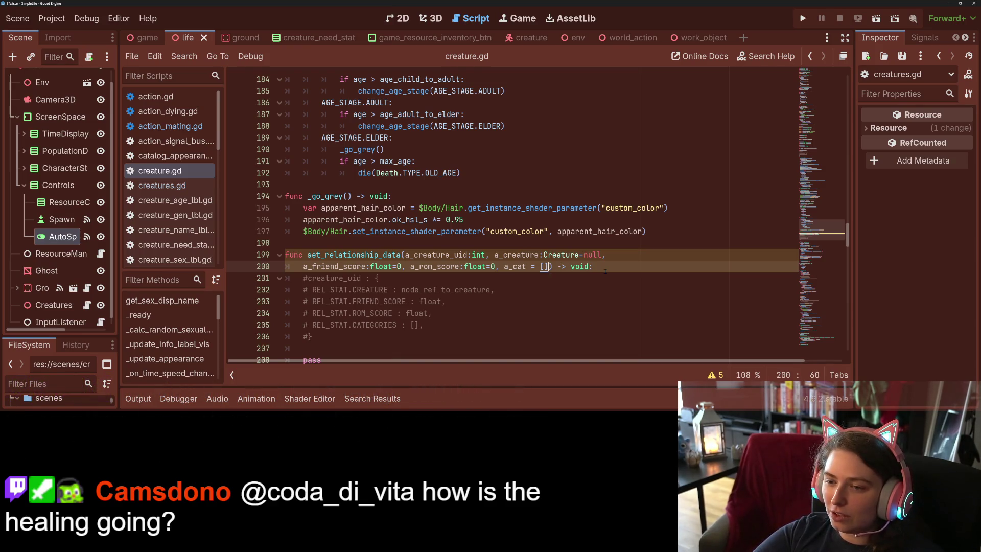
pyautogui.press('BackSpace')
pyautogui.press('BackSpace')
pyautogui.press('BackSpace')
pyautogui.write('null')
pyautogui.press('Left')
pyautogui.press('Left')
pyautogui.press('Left')
pyautogui.press('BackSpace')
pyautogui.hotkey('ctrl', 's')
pyautogui.press('Left')
pyautogui.press('Left')
pyautogui.press('Left')
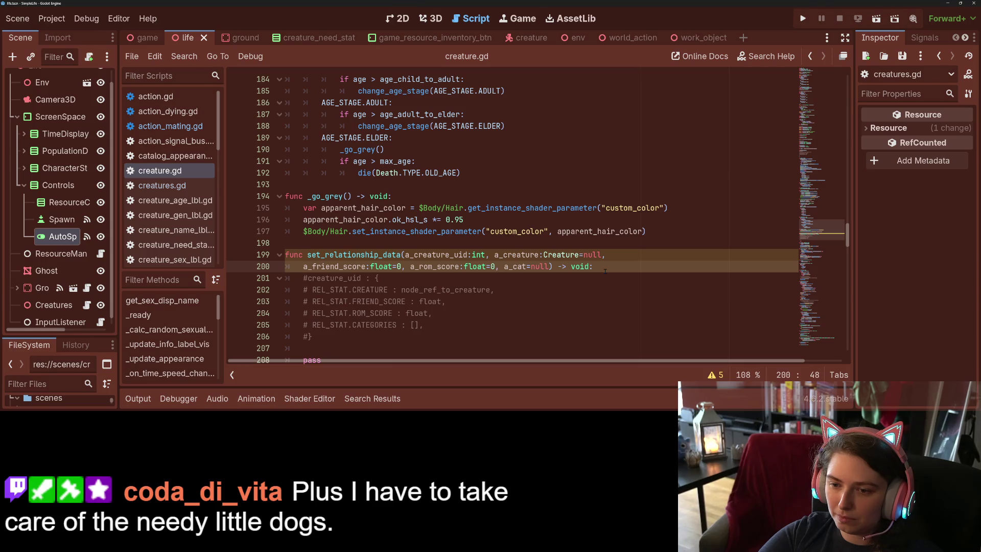
# - Set a_rom_score's default back to 0 and save creature.gd
pyautogui.press('BackSpace')
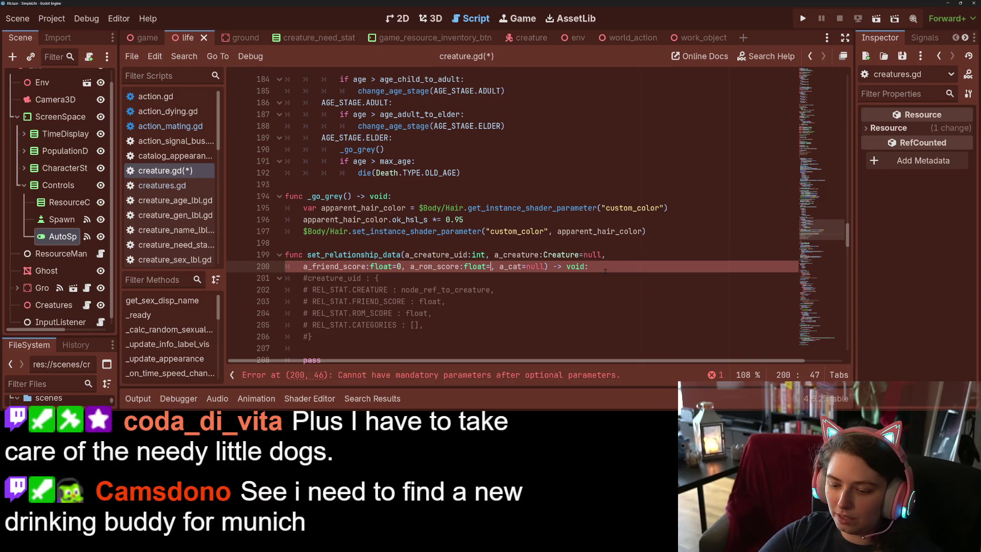
pyautogui.write('null')
pyautogui.hotkey('ctrl', 's')
pyautogui.press('BackSpace')
pyautogui.press('BackSpace')
pyautogui.press('BackSpace')
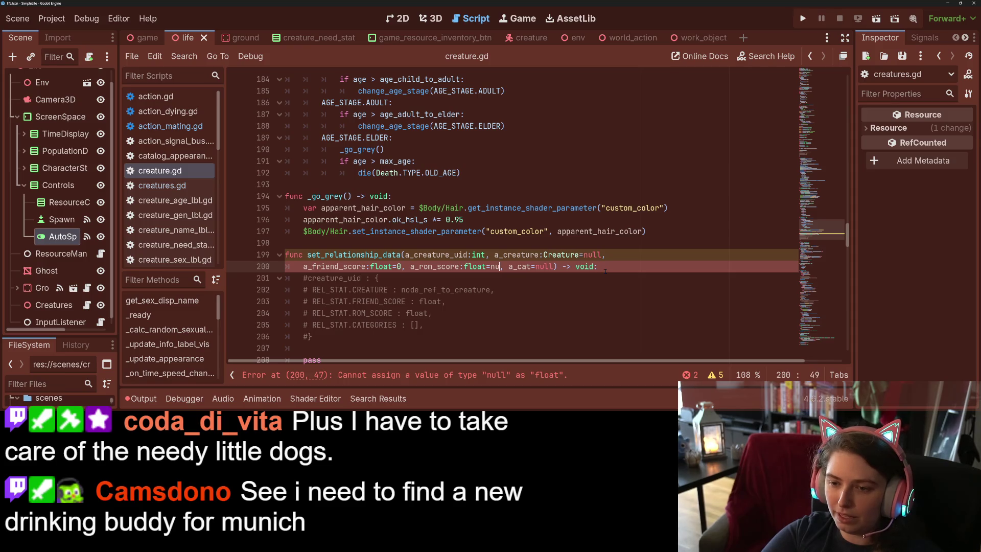
pyautogui.press('BackSpace')
pyautogui.write('0')
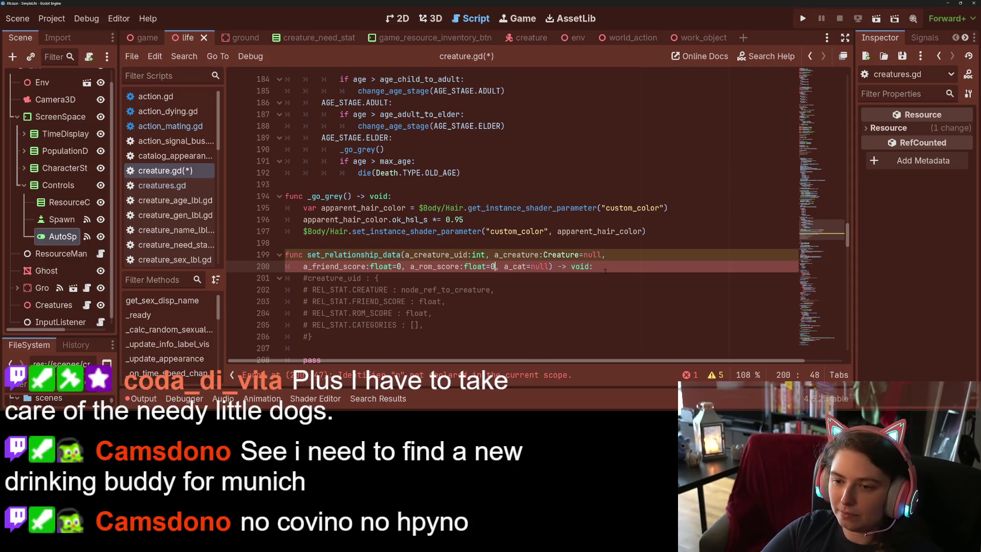
pyautogui.hotkey('ctrl', 's')
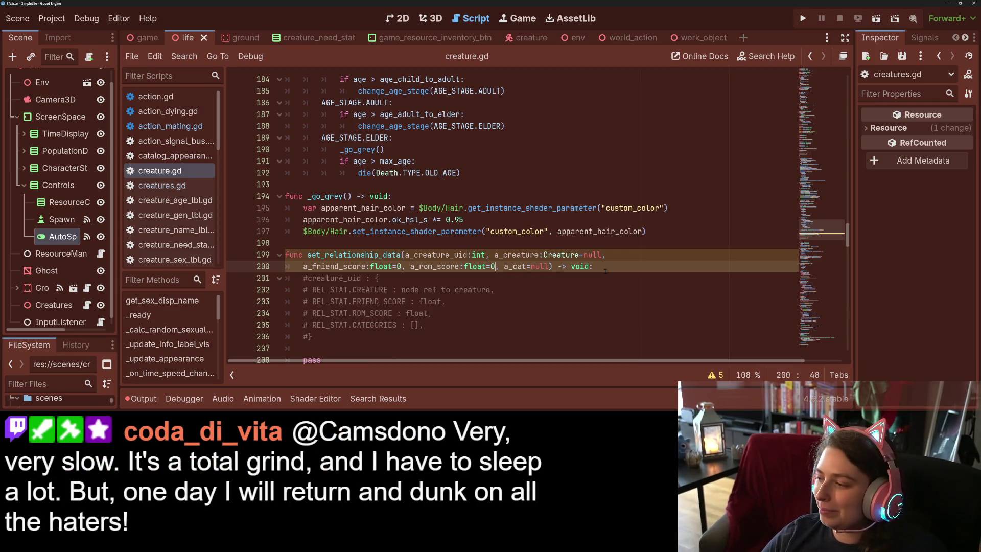
pyautogui.scroll(-2, 501, 289)
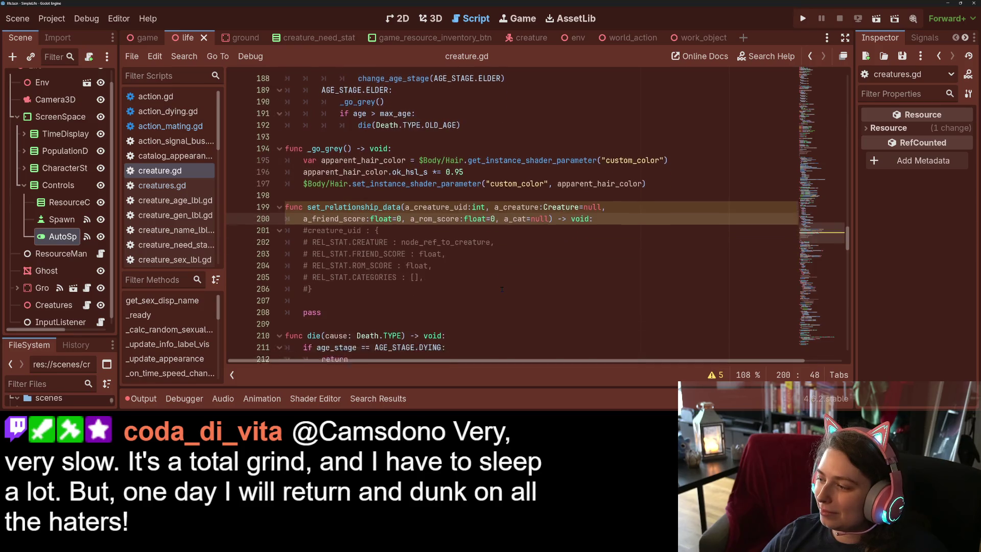
pyautogui.click(446, 262)
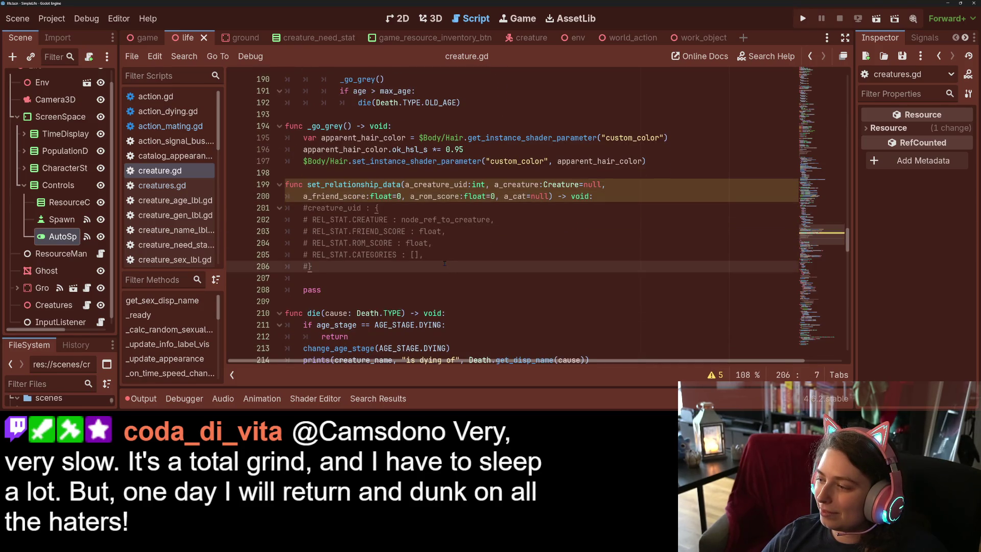
pyautogui.click(393, 200)
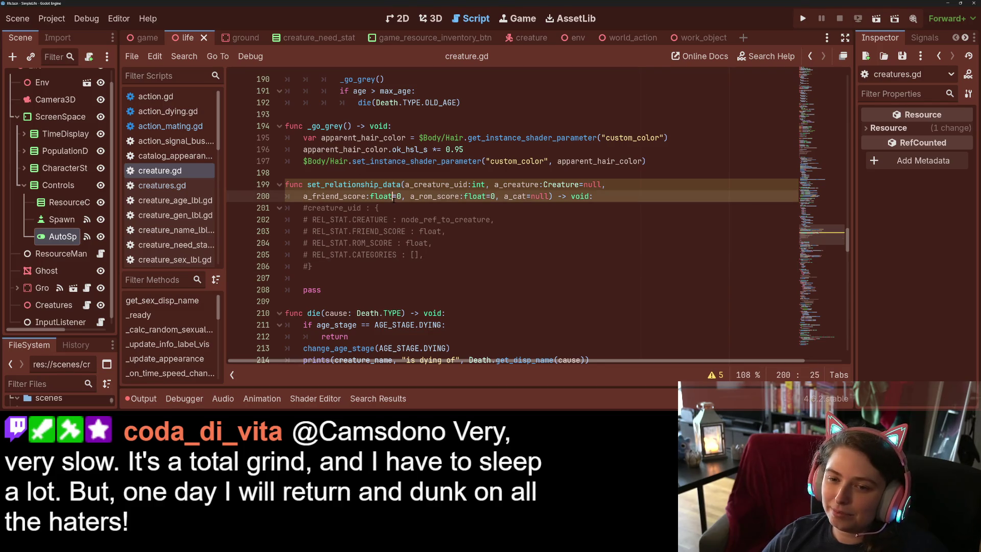
pyautogui.click(398, 197)
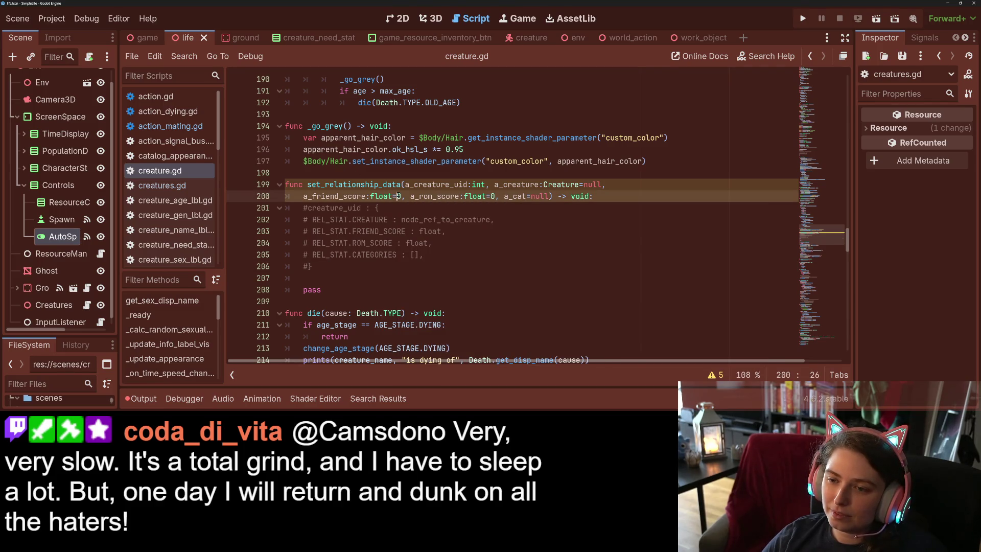
pyautogui.press('Right')
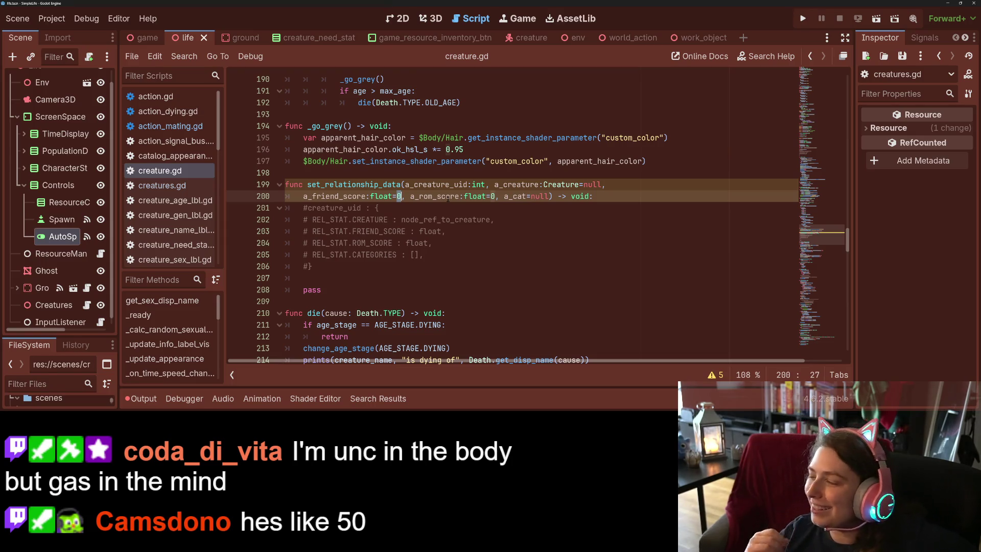
pyautogui.press('Right')
pyautogui.press('Right')
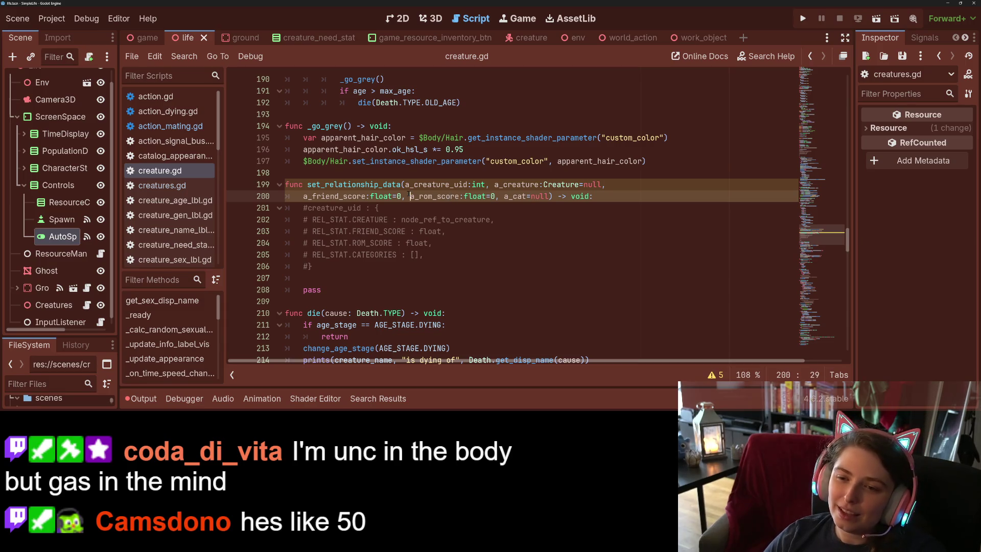
pyautogui.click(403, 196)
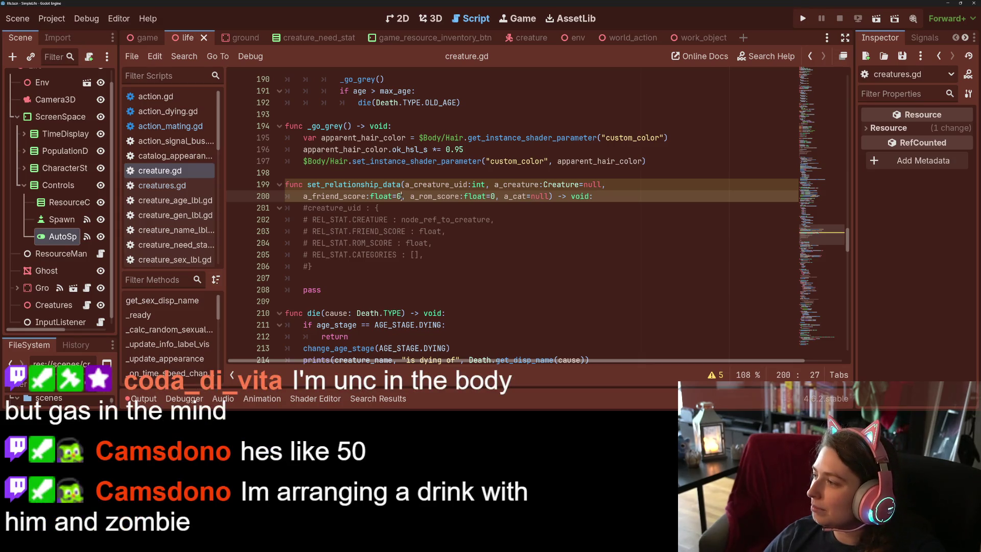
pyautogui.click(550, 196)
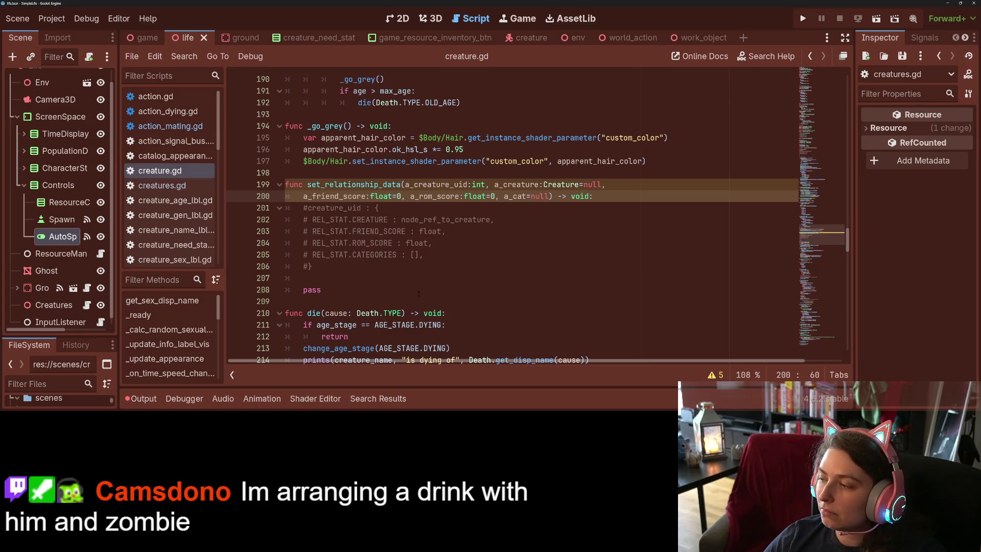
pyautogui.click(351, 290)
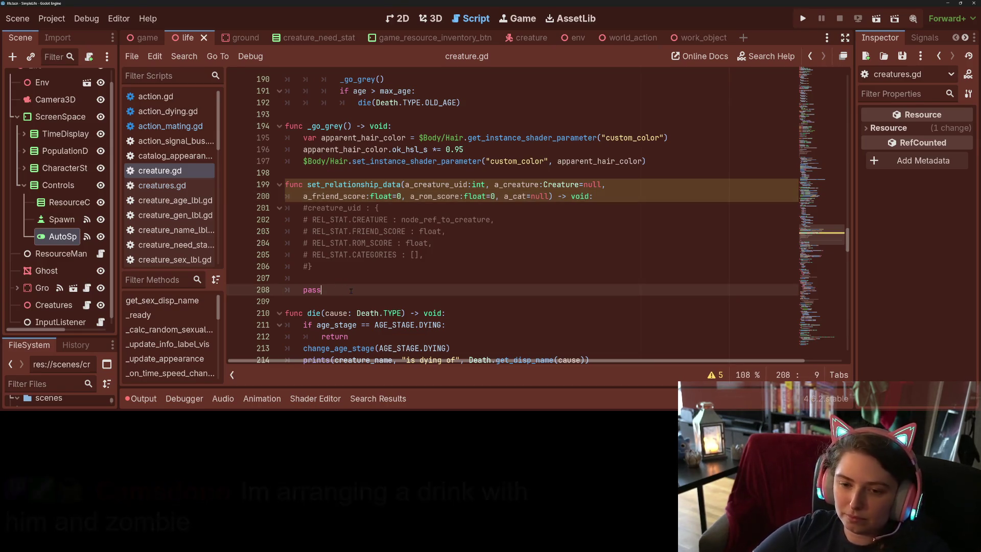
# - Start a set_friend_score() function on a new line after set_relationship_data
pyautogui.press('Up')
pyautogui.press('Down')
pyautogui.press('Down')
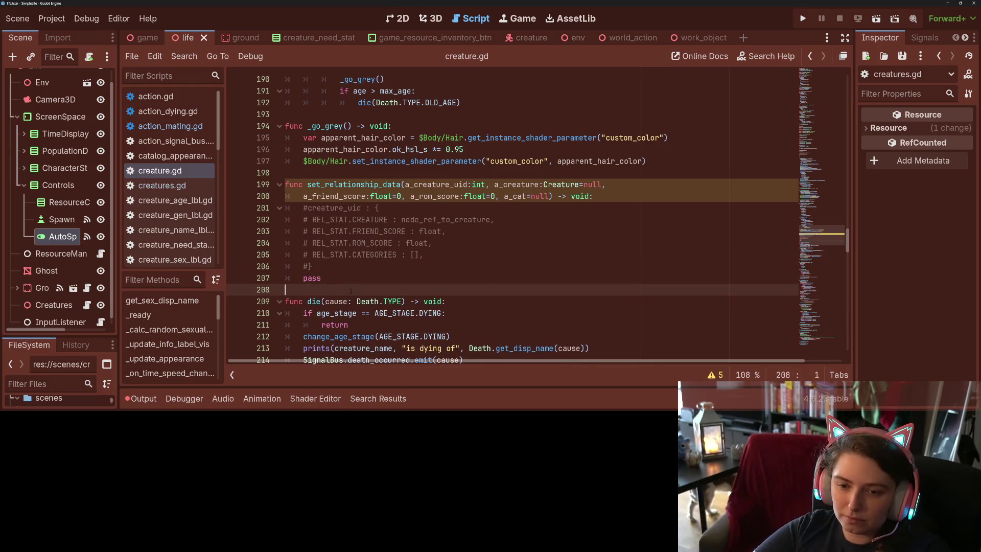
pyautogui.press('Return')
pyautogui.press('Up')
pyautogui.write('func set_')
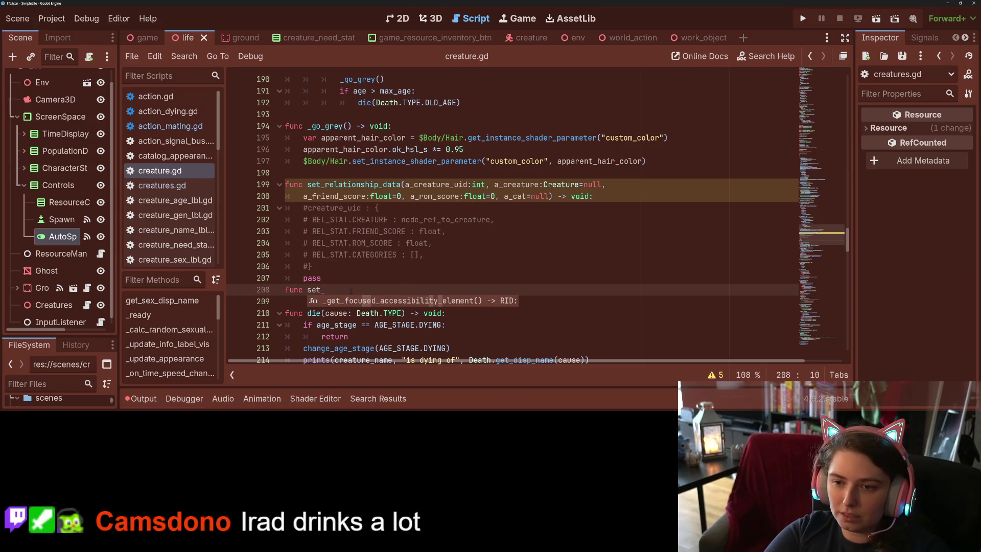
pyautogui.write('fri')
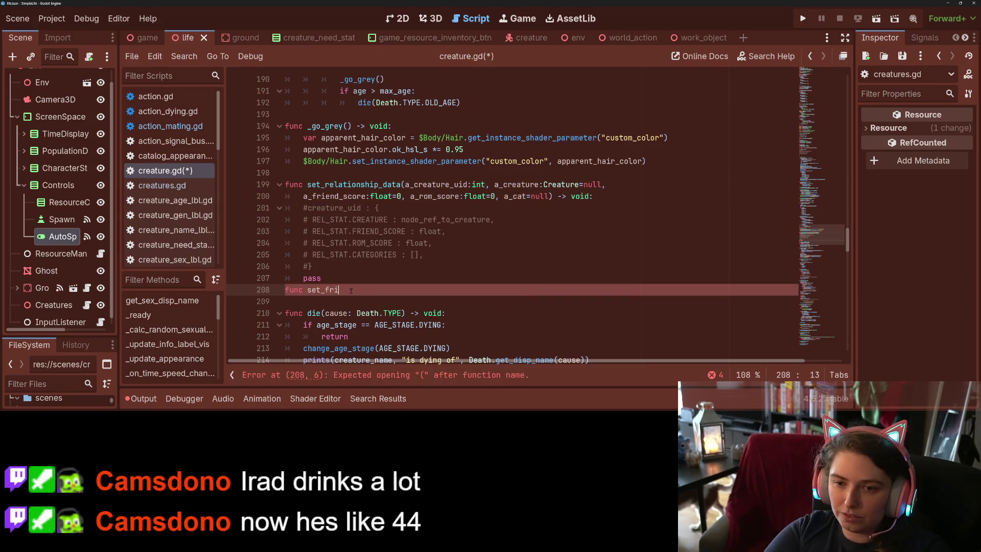
pyautogui.write('end_score(')
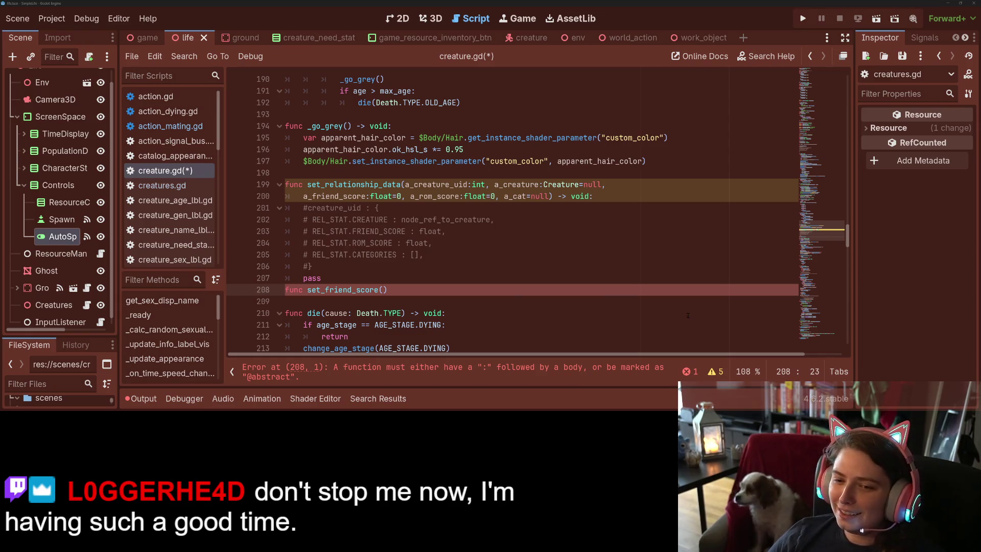
pyautogui.write(')')
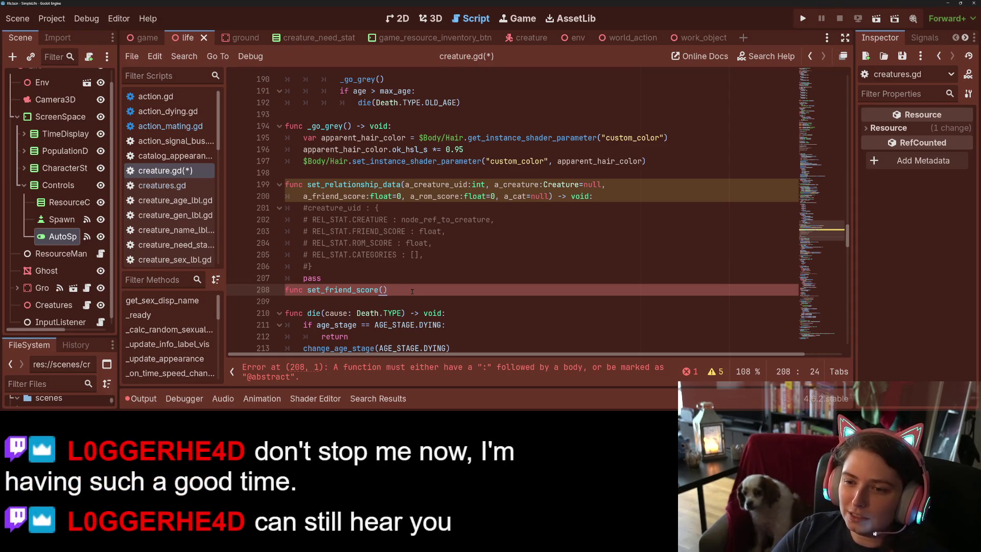
# - Complete the signature as set_friend_score(a_creature_uid:int, score:float) -> void with pass, and save
pyautogui.moveTo(405, 184); pyautogui.dragTo(485, 184)
pyautogui.hotkey('ctrl', 'c')
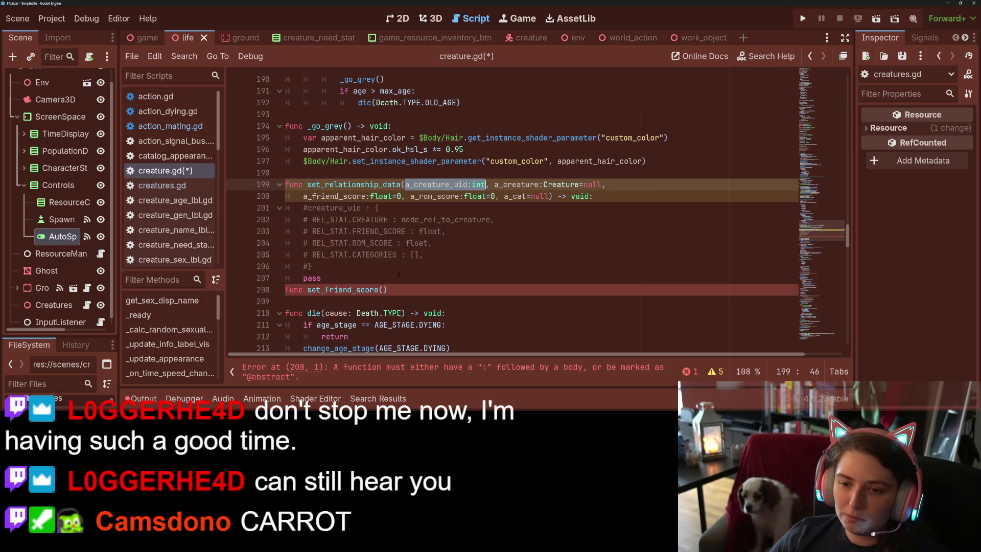
pyautogui.click(384, 290)
pyautogui.hotkey('ctrl', 'v')
pyautogui.write(', ')
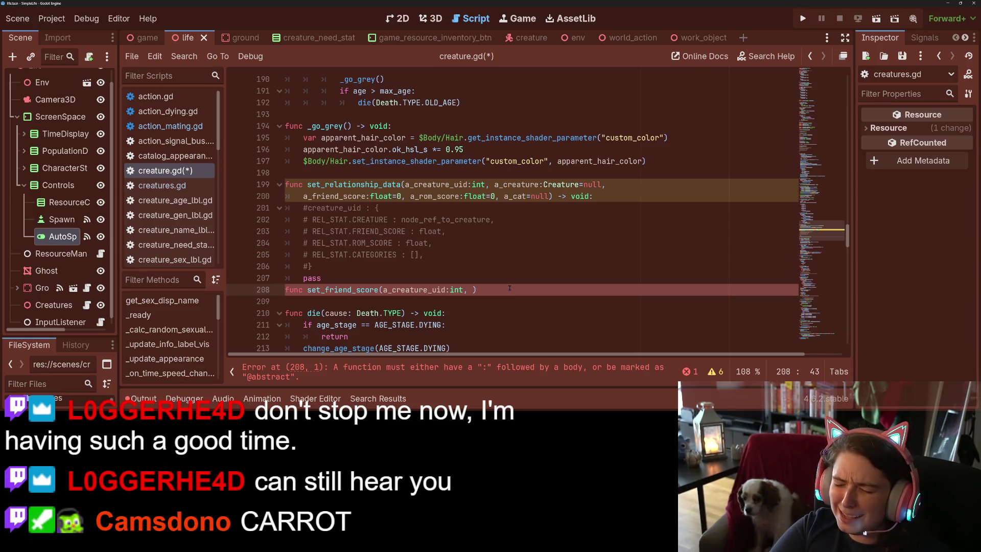
pyautogui.write('score:float) ')
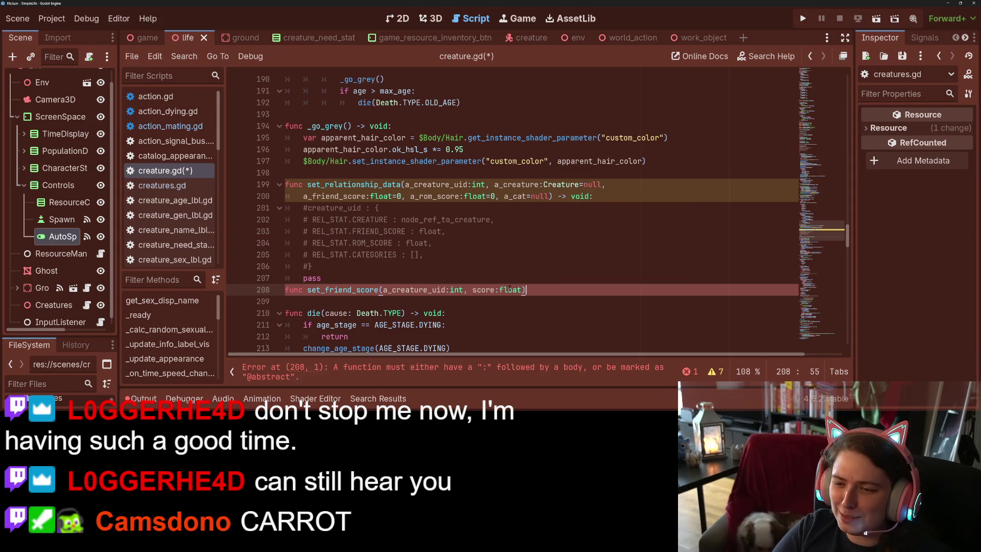
pyautogui.write('-> void:')
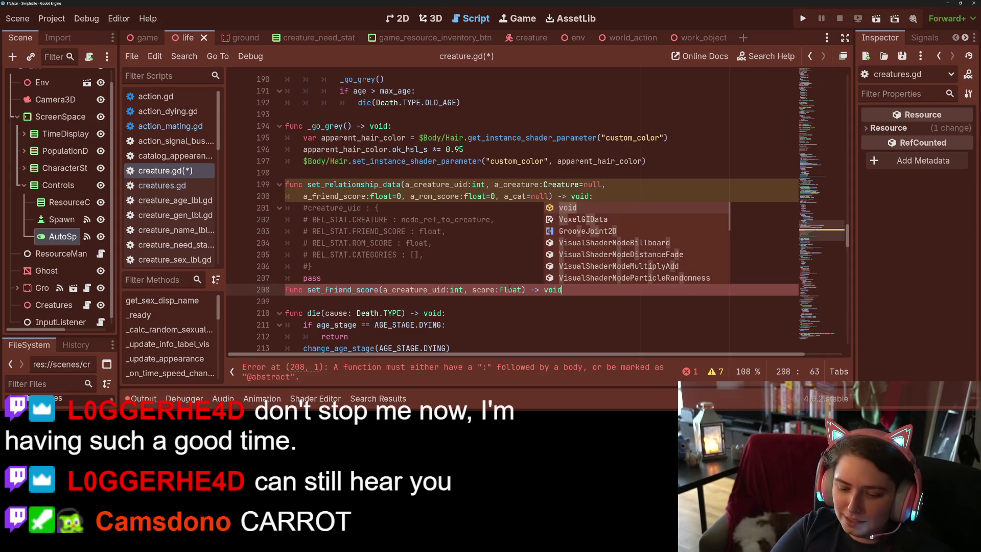
pyautogui.press('Return')
pyautogui.write('pass')
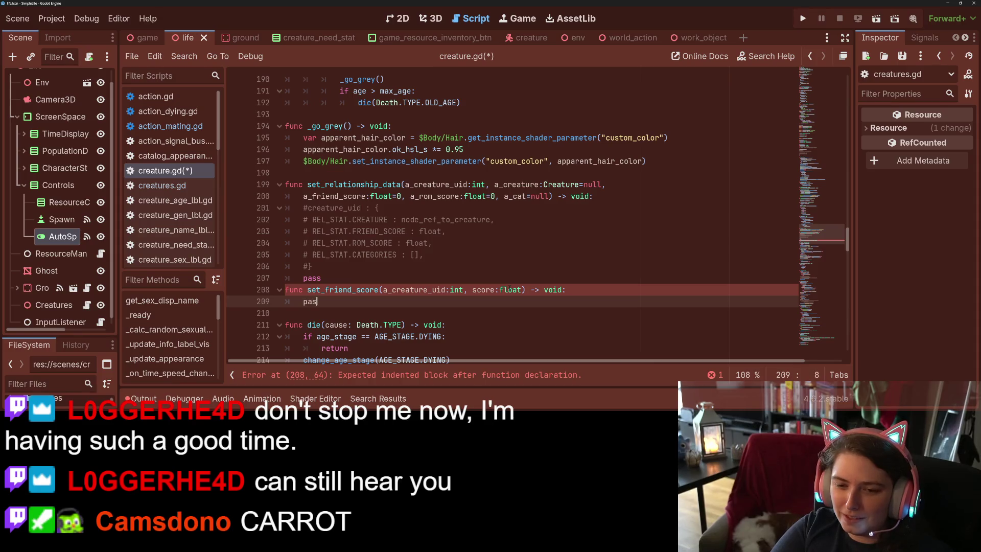
pyautogui.hotkey('ctrl', 's')
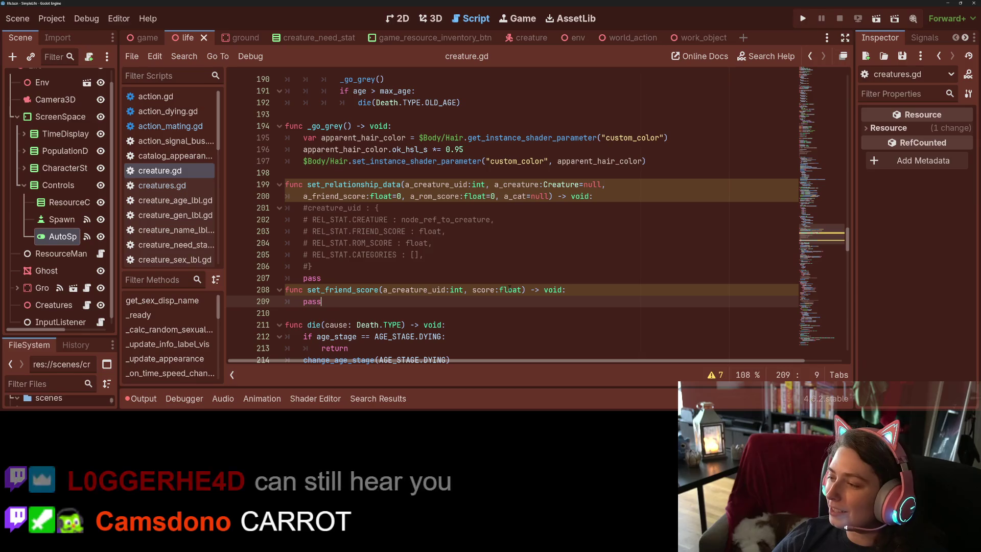
pyautogui.press('Down')
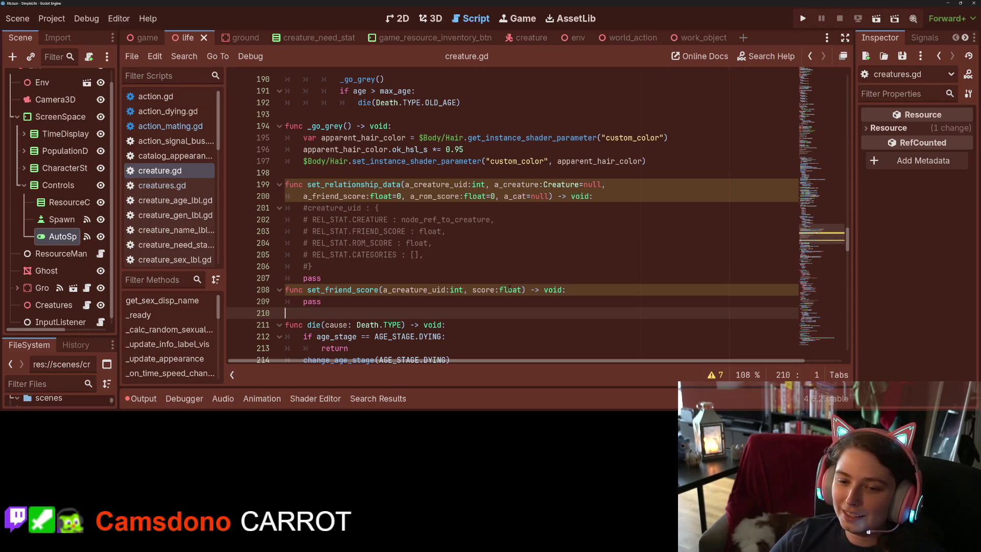
# - Paste a duplicate of the set_friend_score function directly below it
pyautogui.moveTo(285, 313)
pyautogui.mouseDown()
pyautogui.moveTo(294, 291)
pyautogui.moveTo(277, 294)
pyautogui.mouseUp()
pyautogui.click(329, 290)
pyautogui.press('Down')
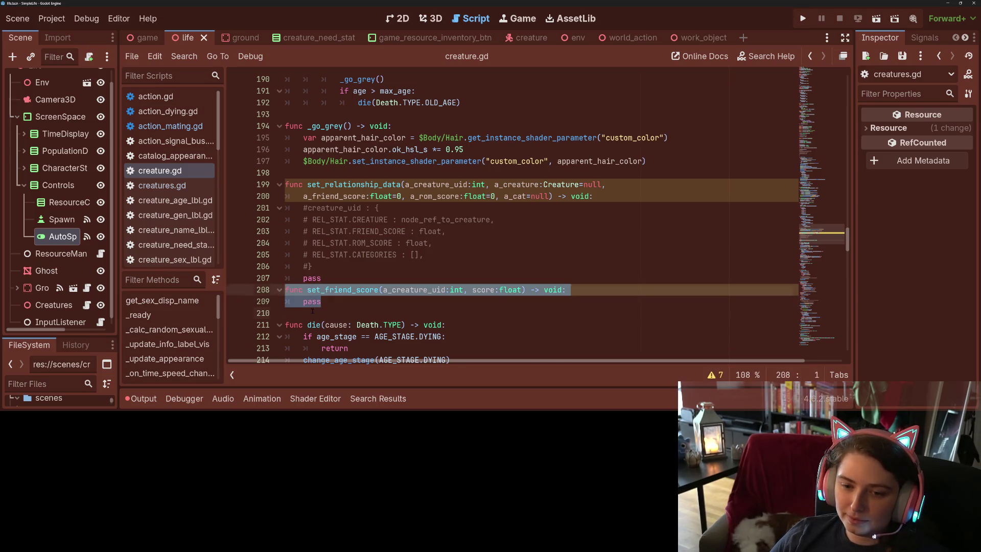
pyautogui.hotkey('ctrl', 'c')
pyautogui.click(312, 310)
pyautogui.press('Return')
pyautogui.press('Up')
pyautogui.hotkey('ctrl', 'v')
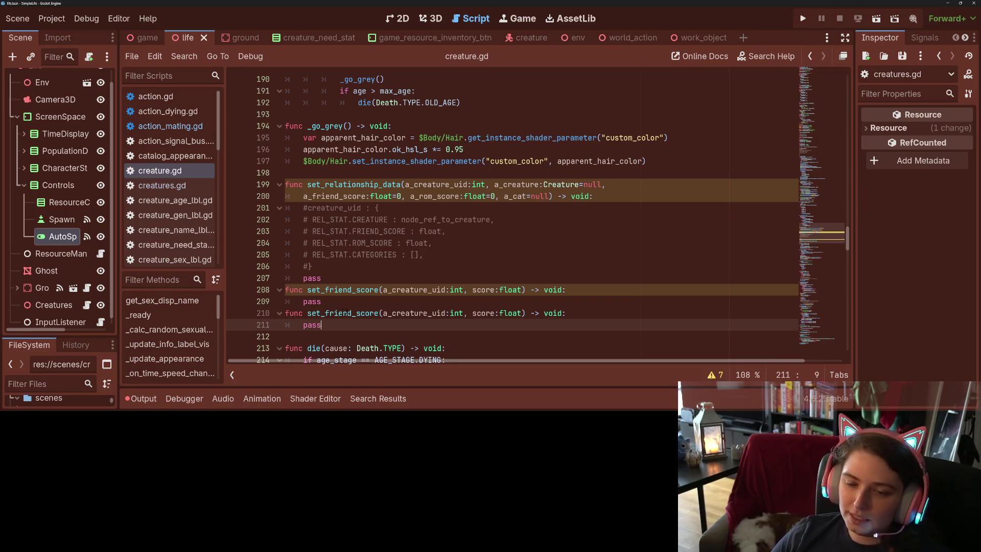
# - Rename the copy to set_romantic_score and save creature.gd
pyautogui.doubleClick(348, 314)
pyautogui.moveTo(352, 313); pyautogui.dragTo(325, 313)
pyautogui.write('romantic')
pyautogui.click(354, 325)
pyautogui.hotkey('ctrl', 's')
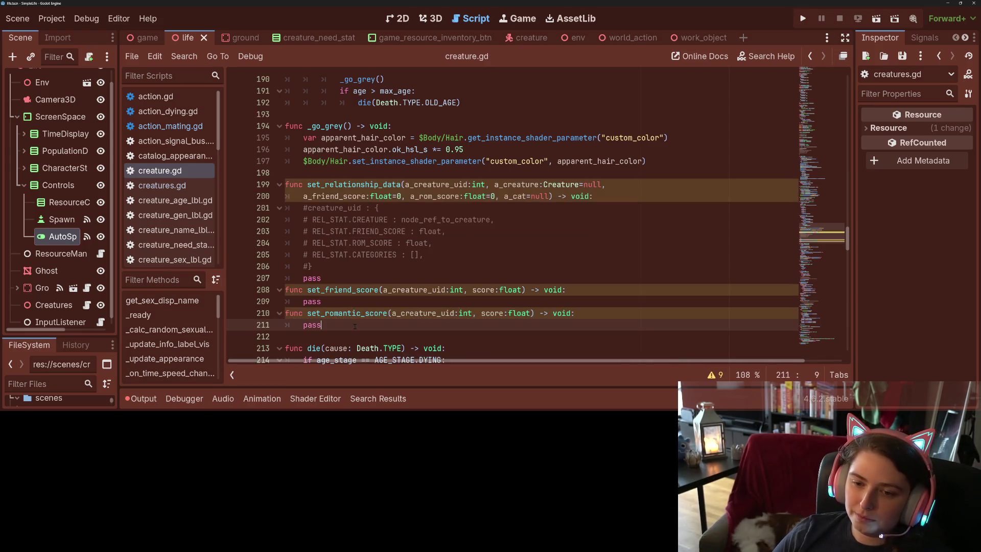
pyautogui.click(323, 337)
pyautogui.press('Return')
pyautogui.press('Up')
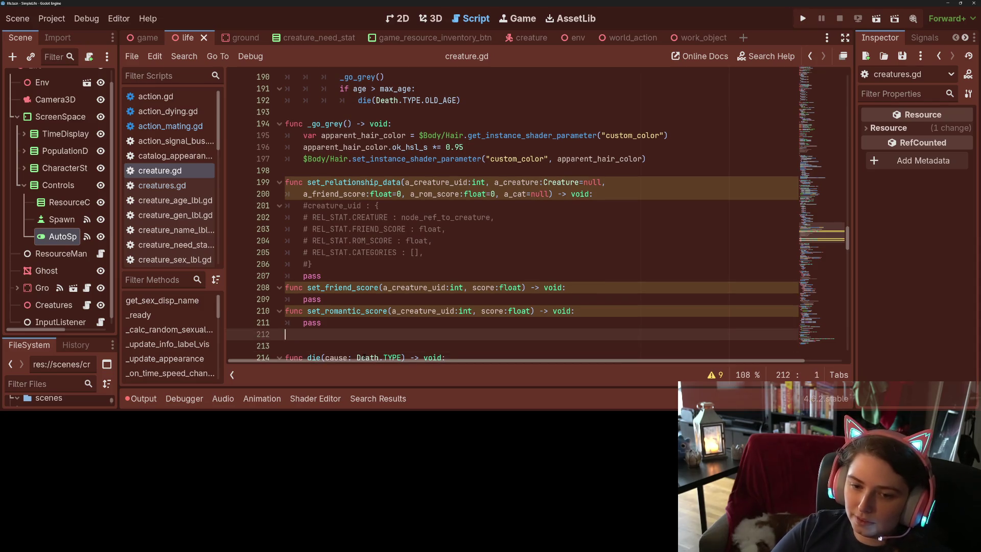
# - Write add_relationship_cat(a_creature_uid:int, a_cat:String) -> void with a pass body
pyautogui.write('func ')
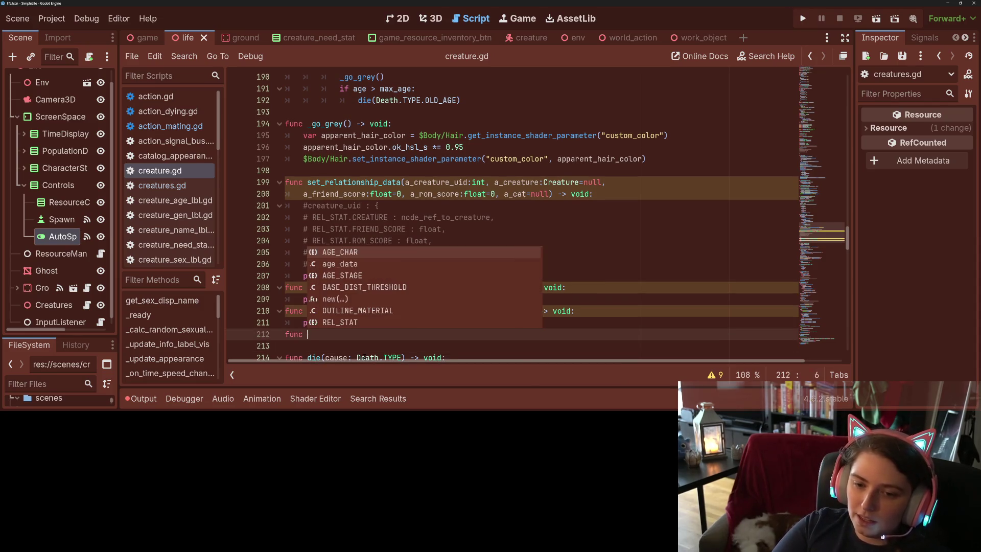
pyautogui.write('add_re')
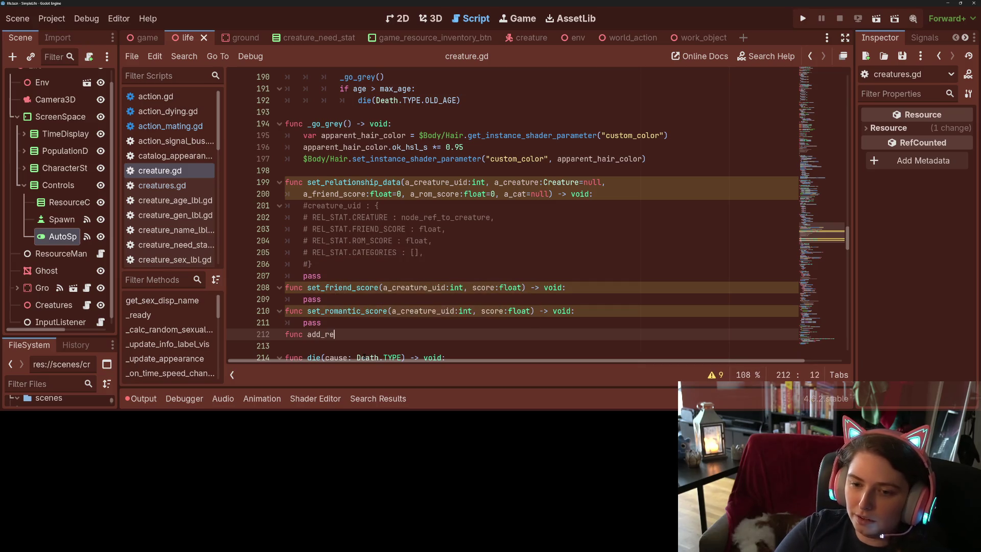
pyautogui.write('lationship_')
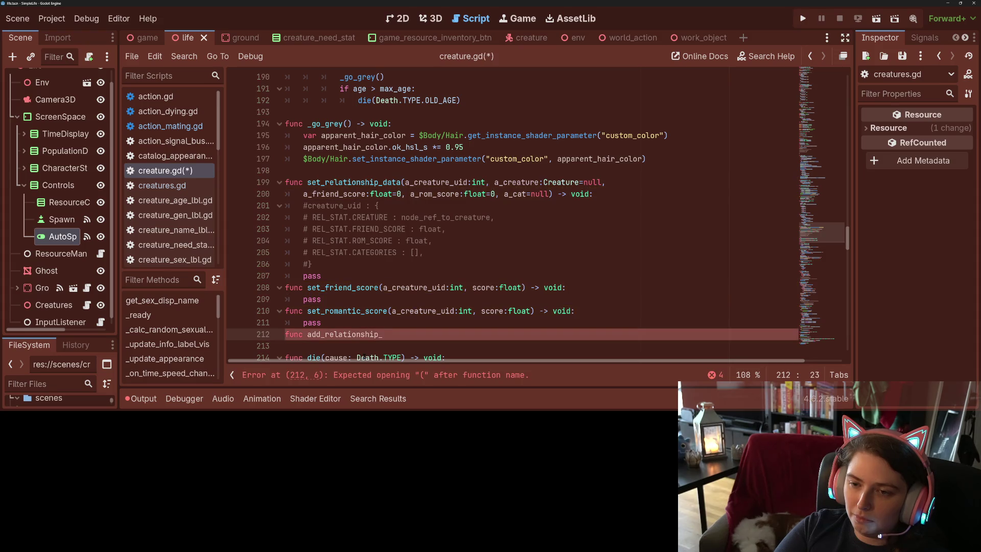
pyautogui.write('cat(')
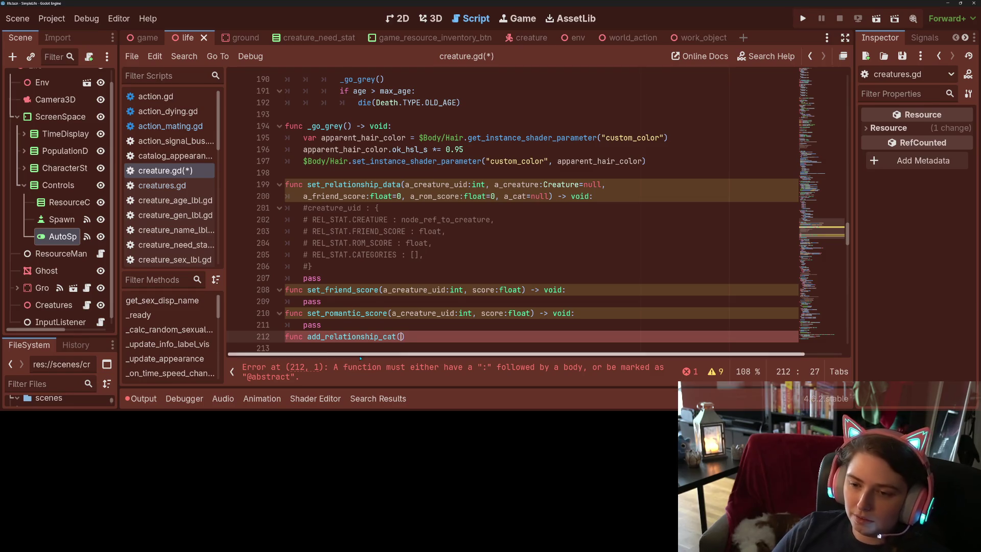
pyautogui.moveTo(384, 290); pyautogui.dragTo(463, 290)
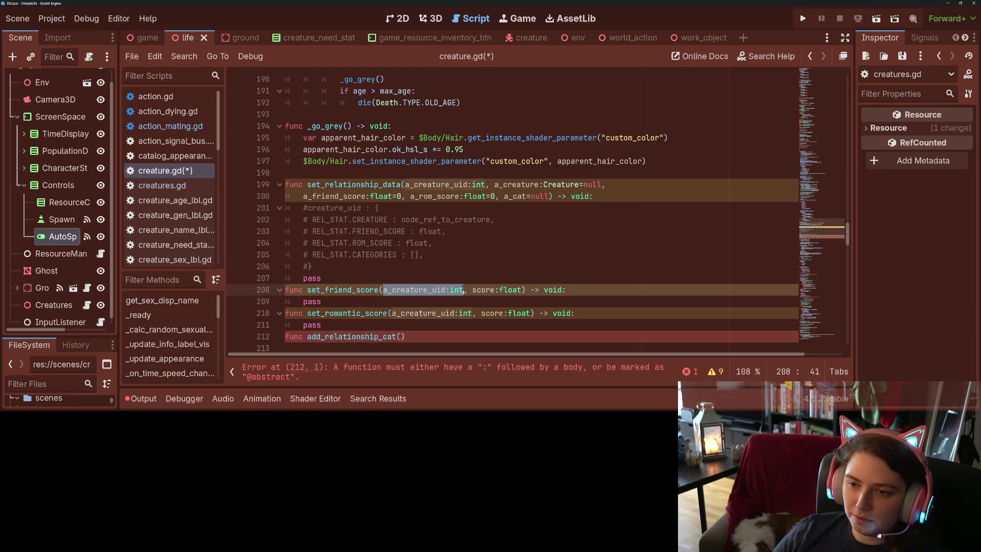
pyautogui.hotkey('ctrl', 'c')
pyautogui.press('Down')
pyautogui.press('Down')
pyautogui.press('Down')
pyautogui.press('Left')
pyautogui.hotkey('ctrl', 'v')
pyautogui.write(', a_cat')
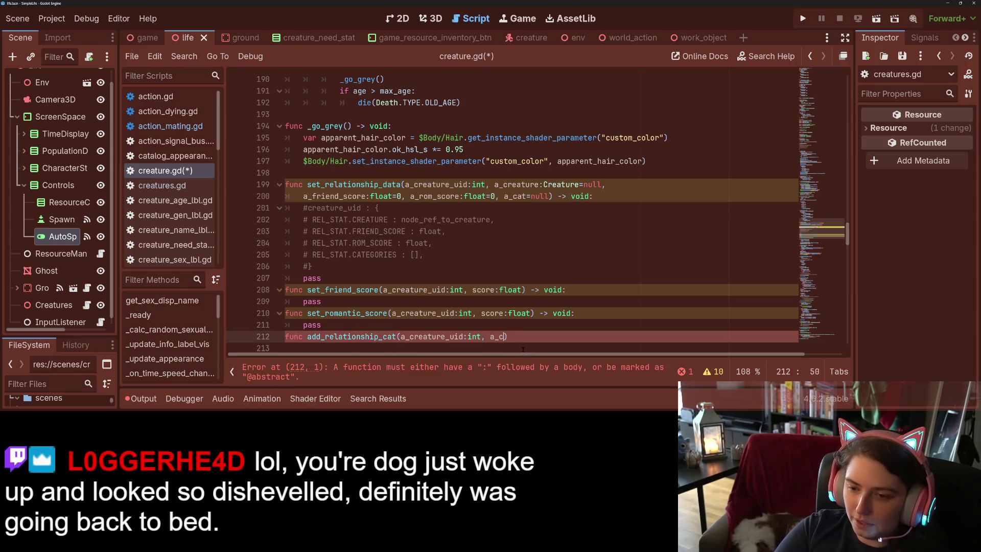
pyautogui.write(':String)')
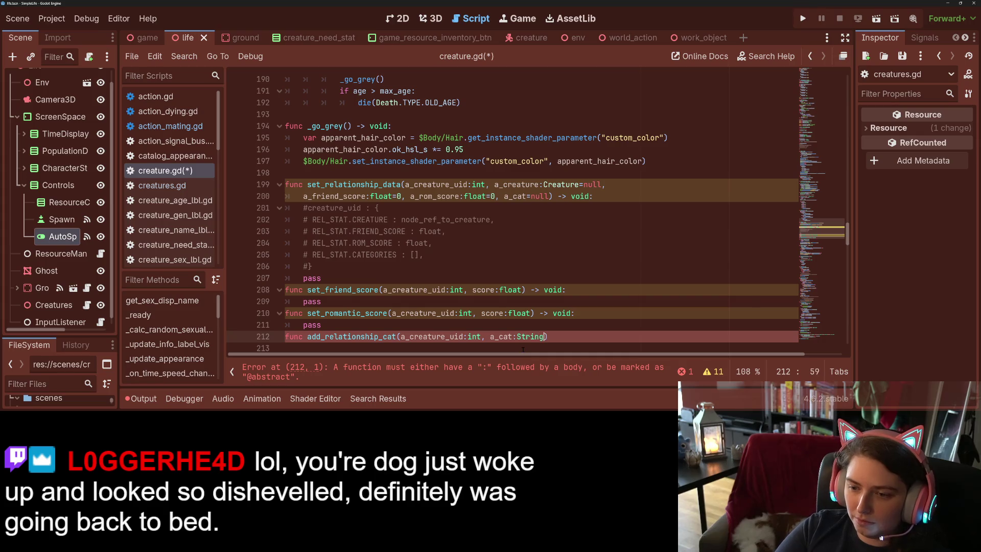
pyautogui.write(' -> void:')
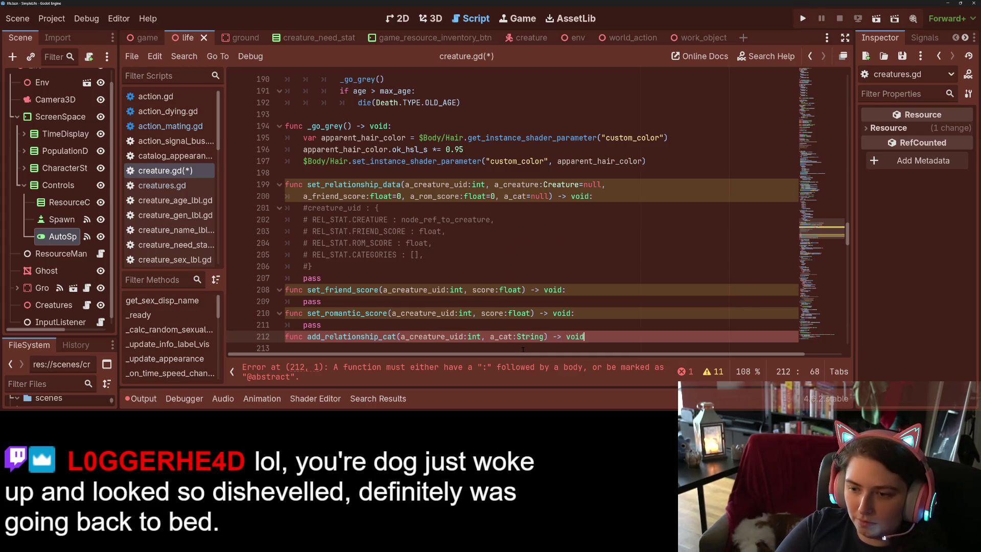
pyautogui.press('Return')
pyautogui.write('pass')
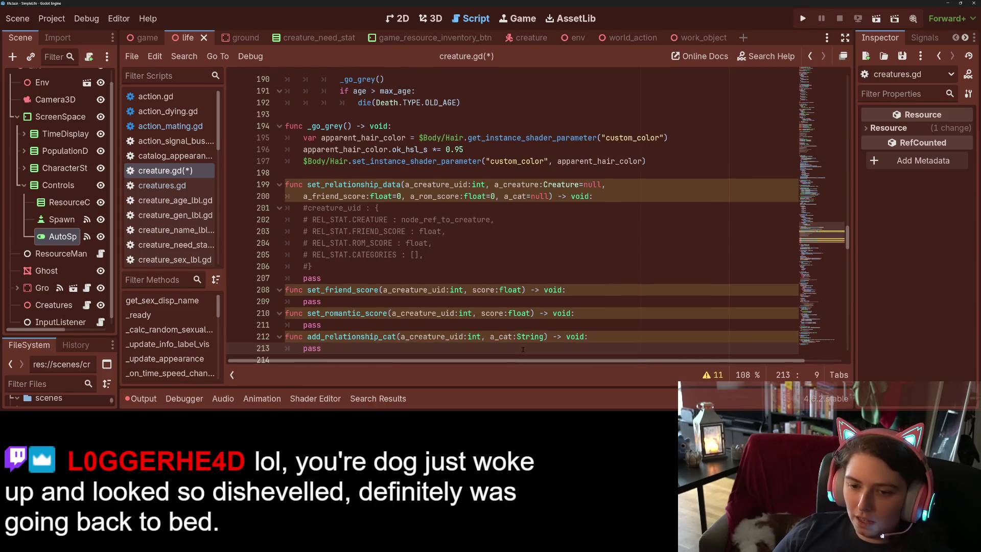
# - Duplicate the add_relationship_cat function directly below itself
pyautogui.scroll(-2, 439, 331)
pyautogui.hotkey('shift', 'Up')
pyautogui.hotkey('shift', 'Home')
pyautogui.hotkey('ctrl', 'c')
pyautogui.press('Right')
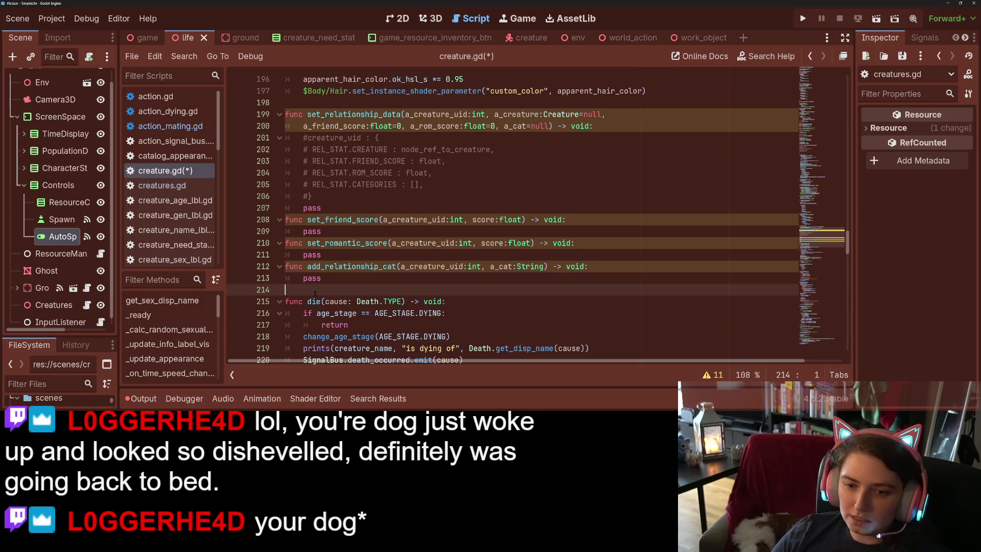
pyautogui.press('Return')
pyautogui.hotkey('ctrl', 'v')
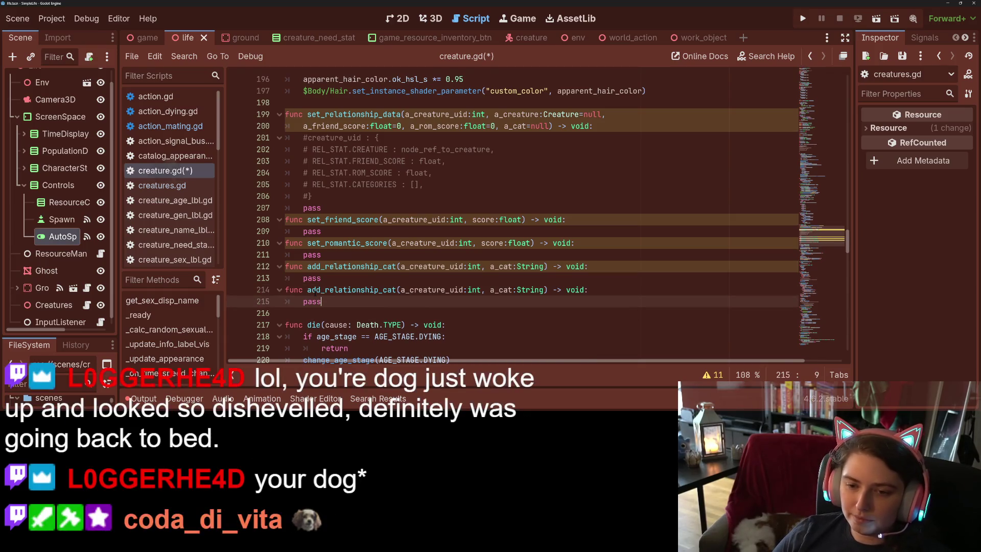
# - Change 'add' to 'rem' in the copied function's name to get rem_relationship_cat, and save creature.gd
pyautogui.moveTo(307, 289); pyautogui.dragTo(322, 290)
pyautogui.write('rem')
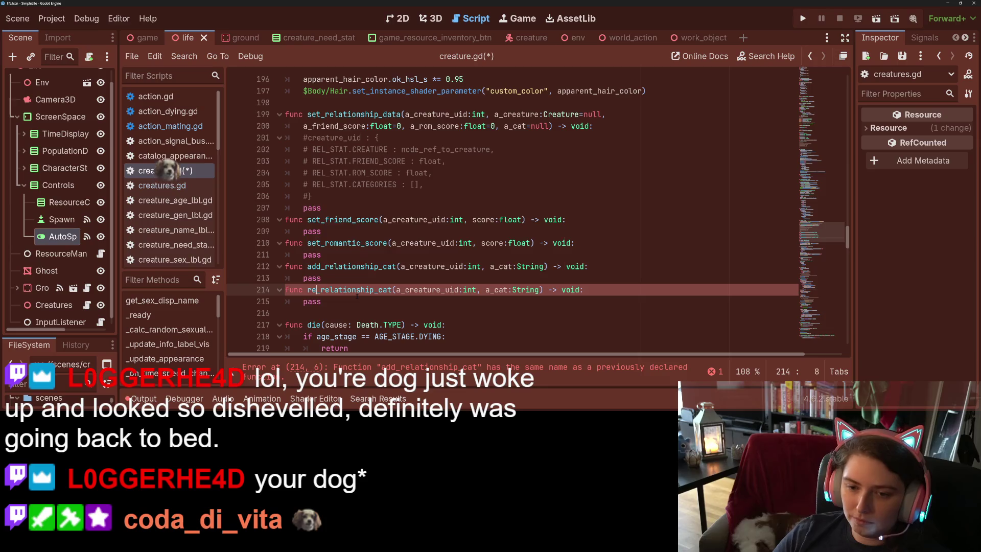
pyautogui.hotkey('ctrl', 's')
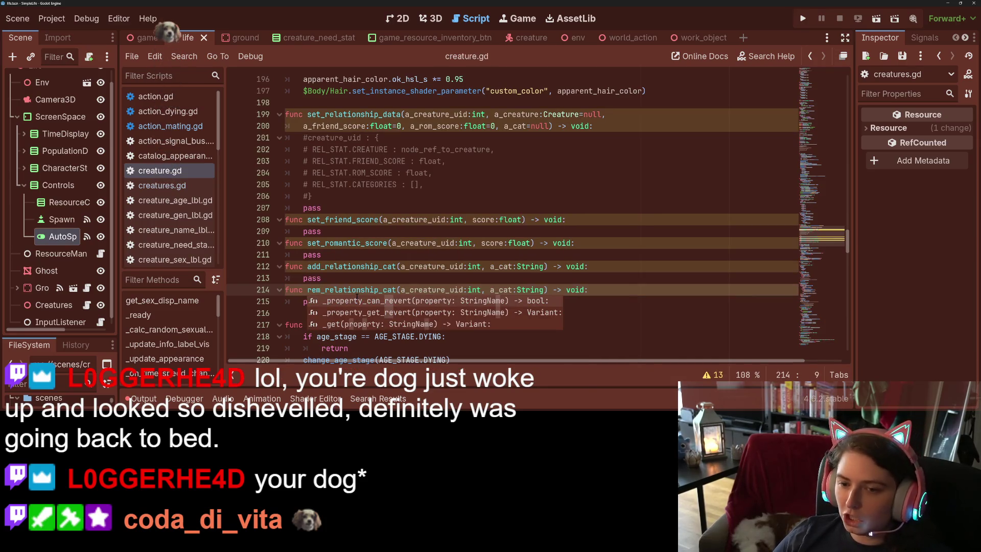
pyautogui.click(417, 278)
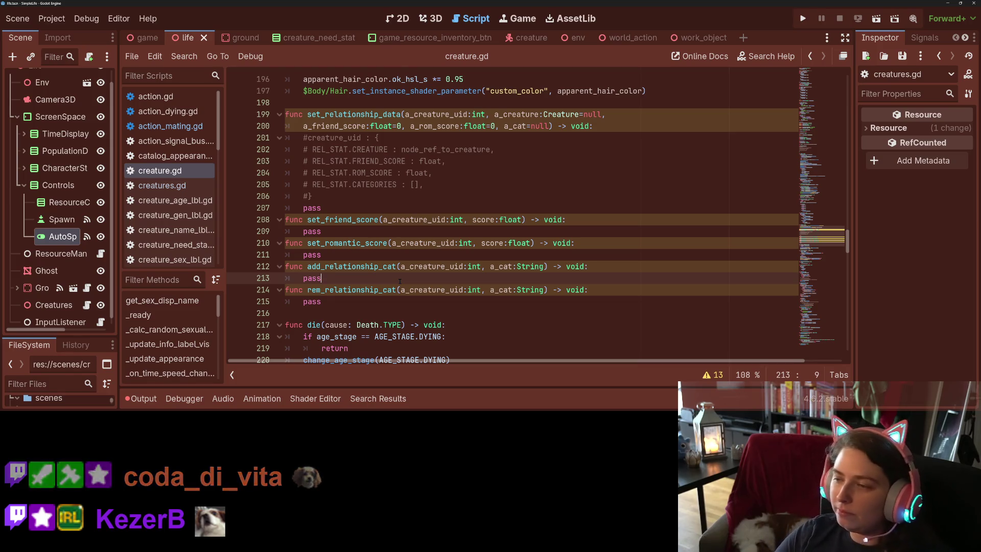
pyautogui.press('Up')
pyautogui.press('Up')
pyautogui.press('Up')
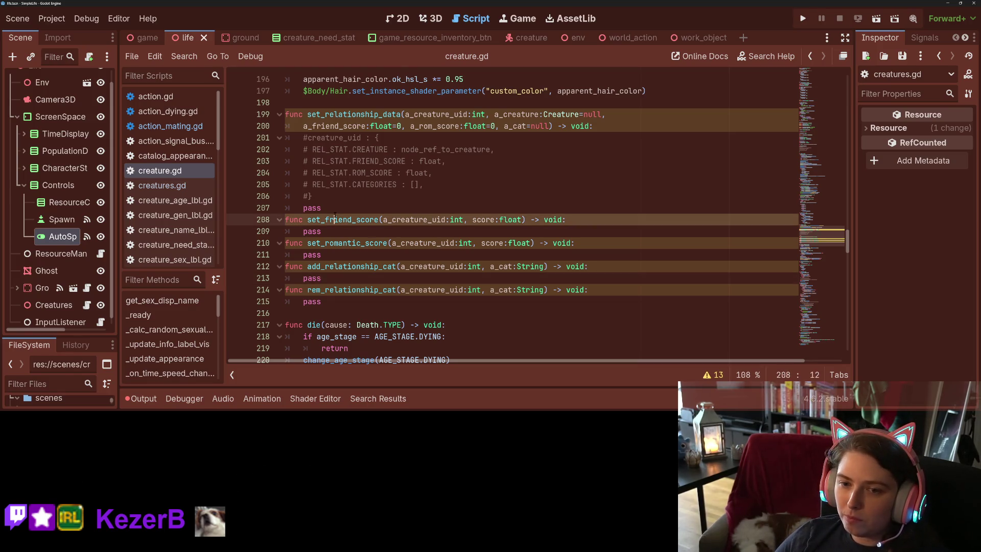
# - Insert a line above set_friend_score and begin a function named set_a_rel_data
pyautogui.click(289, 220)
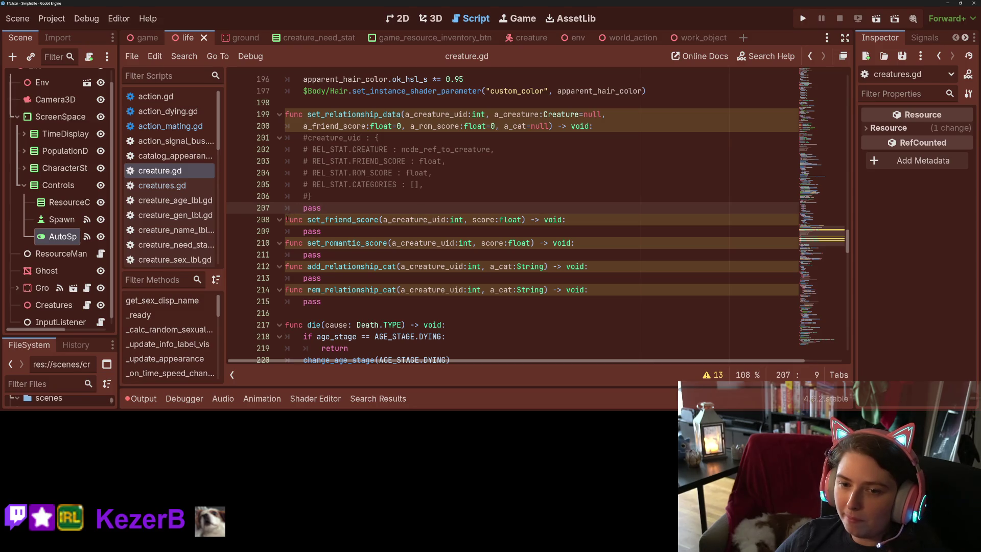
pyautogui.press('Return')
pyautogui.press('Up')
pyautogui.write('func set_a_')
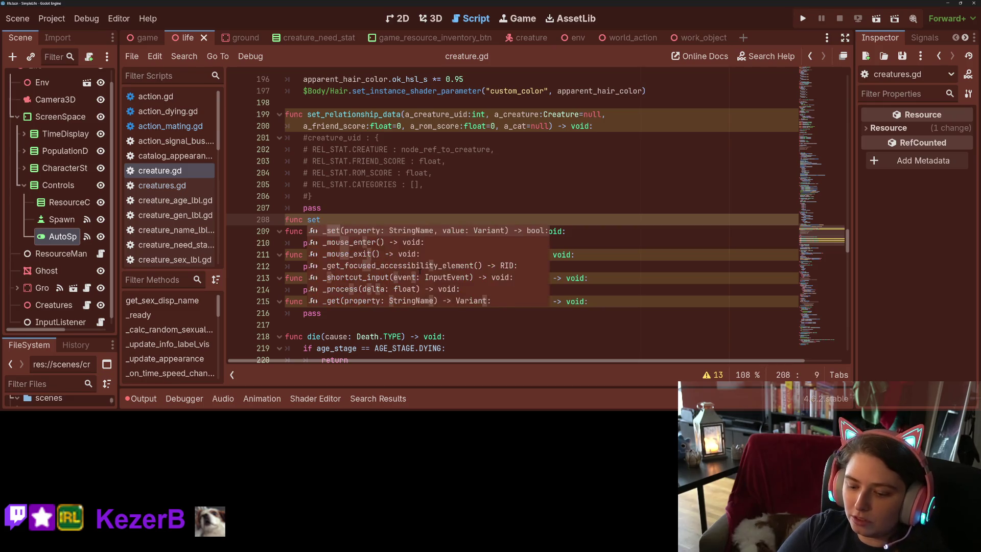
pyautogui.write('rel')
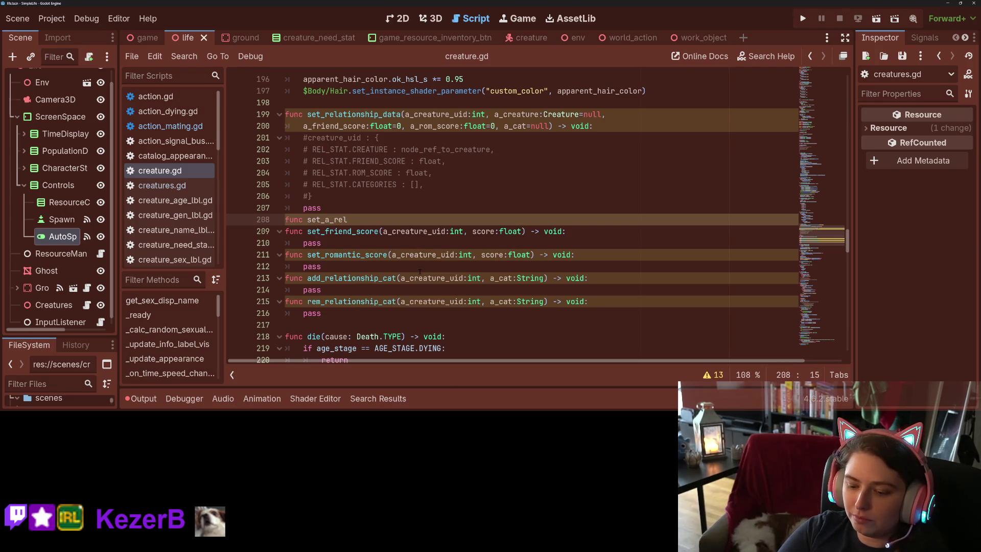
pyautogui.write('_data')
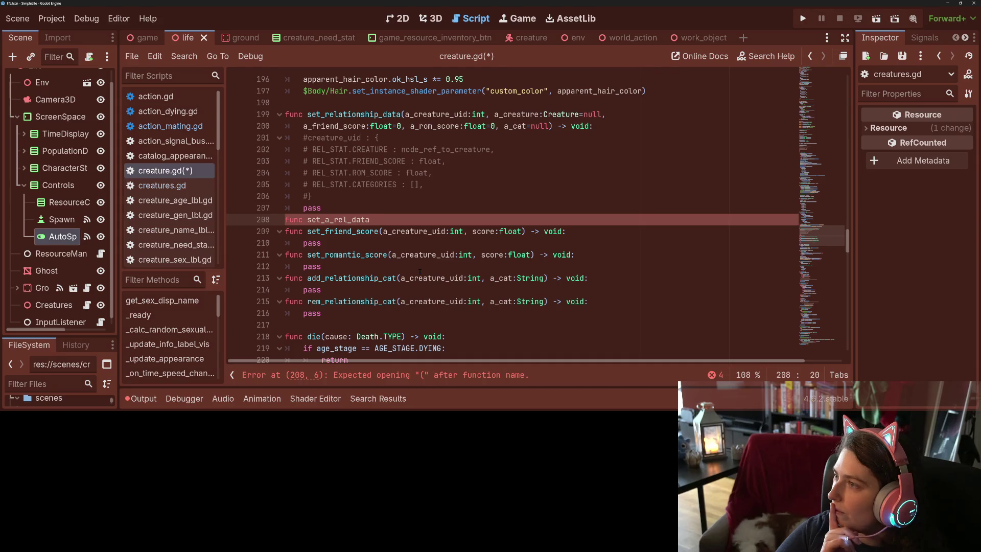
pyautogui.write('(')
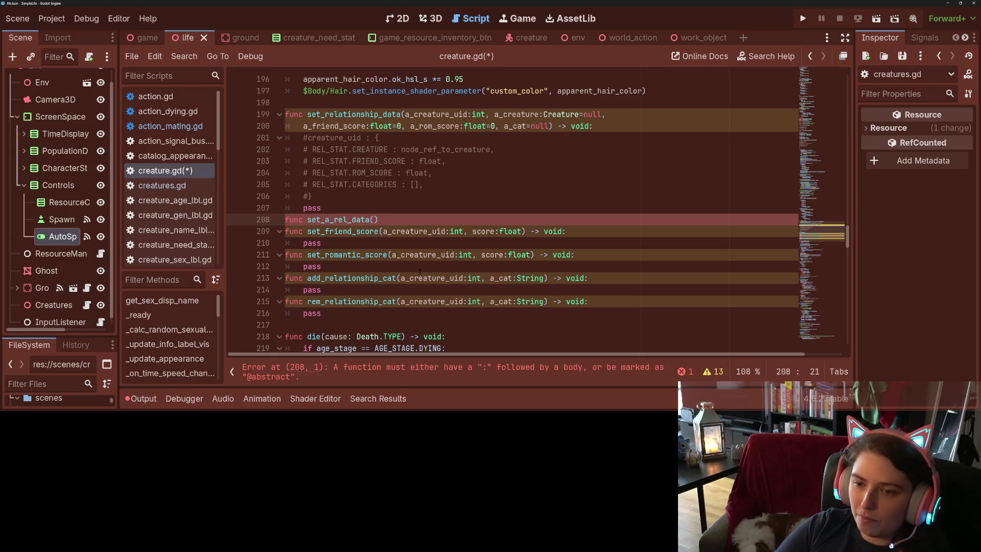
# - Reuse set_friend_score's parameters, turning score into an untyped value and adding a_type:REL_STAT
pyautogui.moveTo(383, 231); pyautogui.dragTo(521, 231)
pyautogui.hotkey('ctrl', 'c')
pyautogui.click(376, 219)
pyautogui.hotkey('ctrl', 'v')
pyautogui.click(473, 219)
pyautogui.doubleClick(472, 219)
pyautogui.write('value')
pyautogui.press('Delete')
pyautogui.press('Delete')
pyautogui.press('Delete')
pyautogui.press('BackSpace')
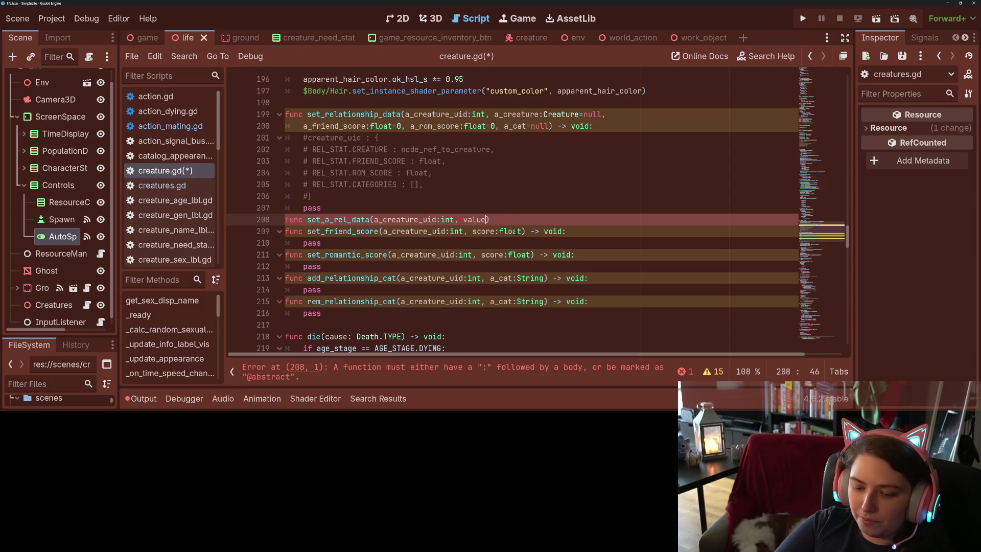
pyautogui.write('a_tu')
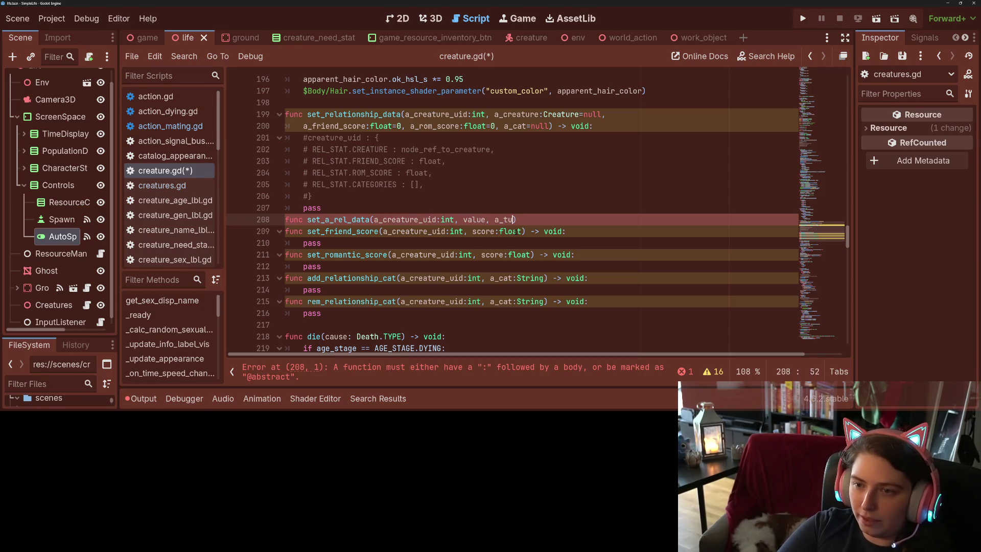
pyautogui.press('BackSpace')
pyautogui.press('BackSpace')
pyautogui.press('BackSpace')
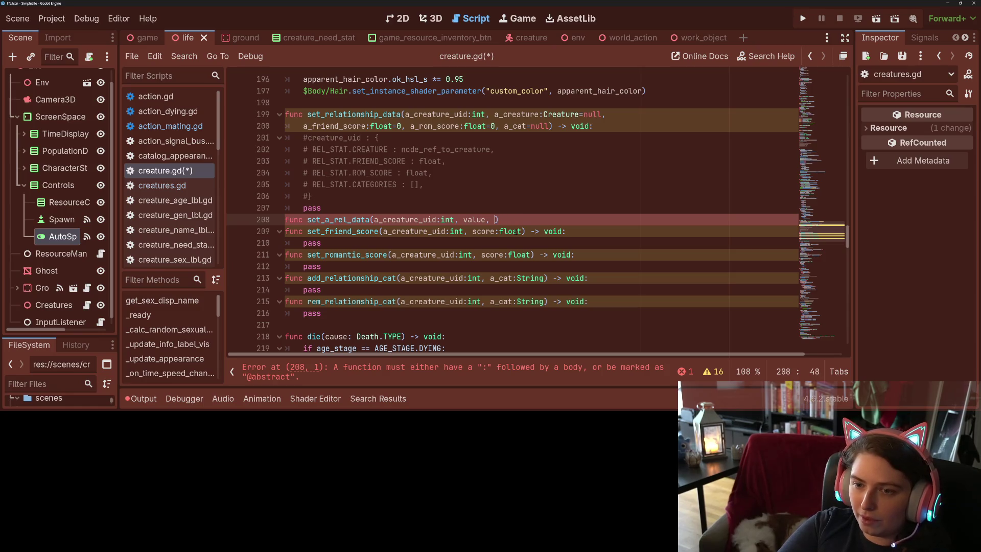
pyautogui.write('a_type')
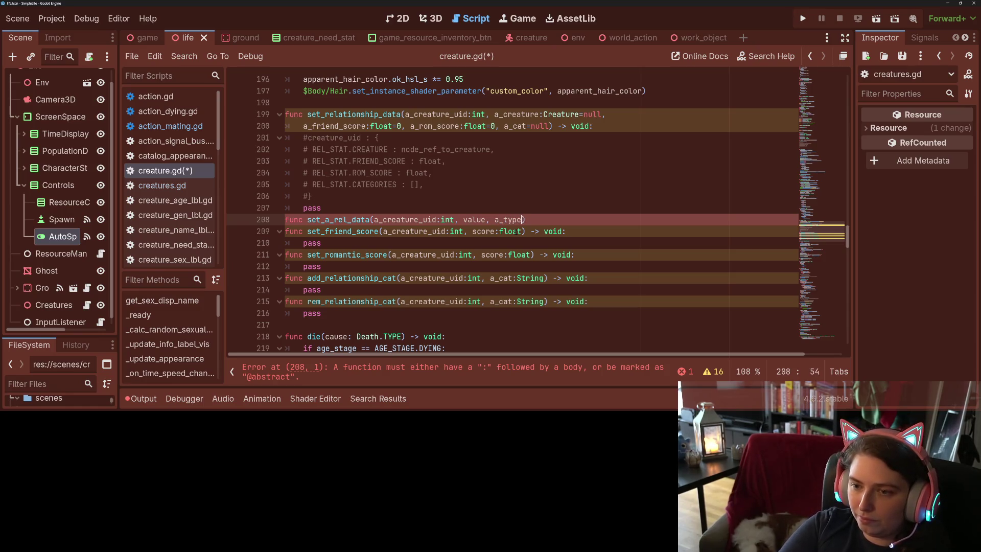
pyautogui.write(':')
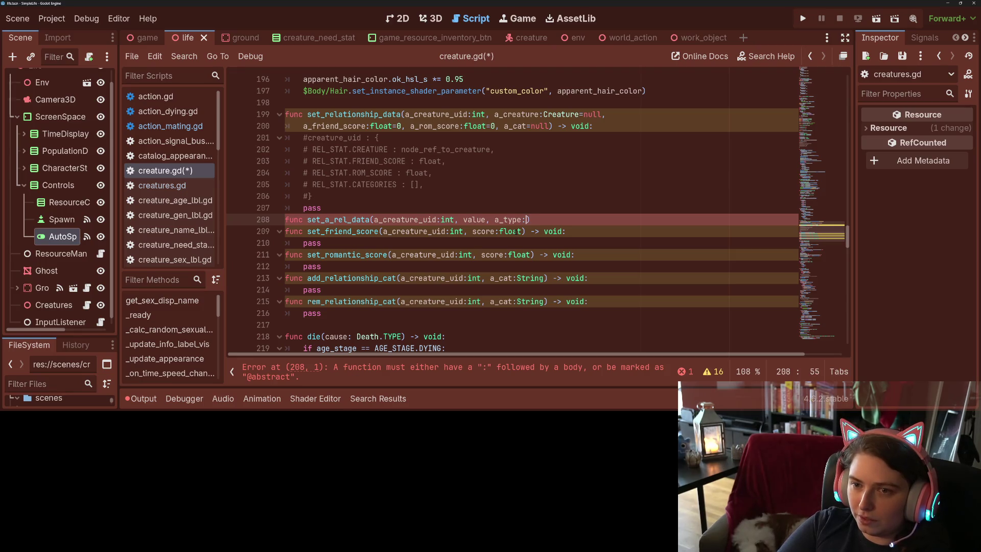
pyautogui.write('REL_STAT')
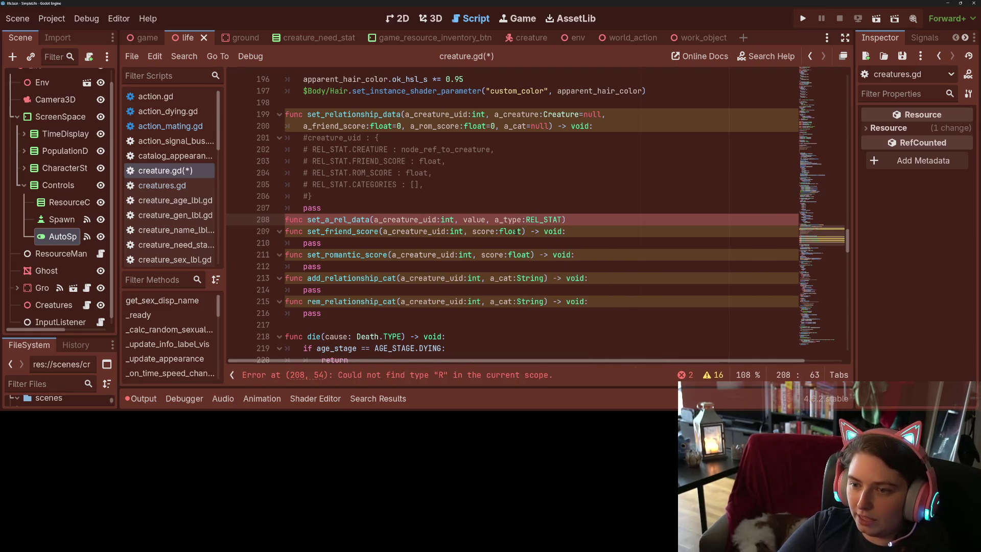
# - Rename a_type to a_stat, add '-> void:' with a pass body, and rename the function set_rel_subdata
pyautogui.hotkey('ctrl', 's')
pyautogui.press('Left')
pyautogui.press('Left')
pyautogui.press('Left')
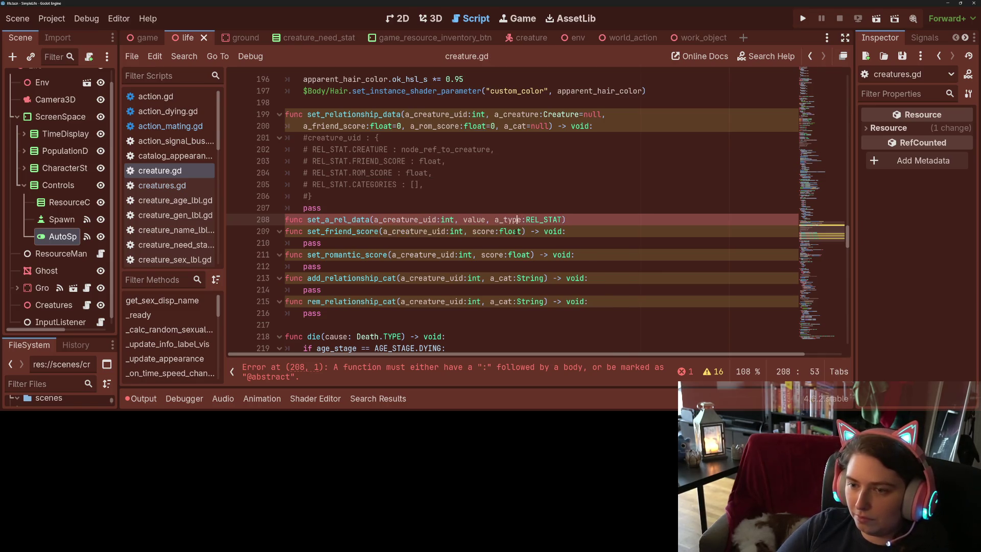
pyautogui.press('BackSpace')
pyautogui.press('BackSpace')
pyautogui.press('BackSpace')
pyautogui.write('stat')
pyautogui.press('End')
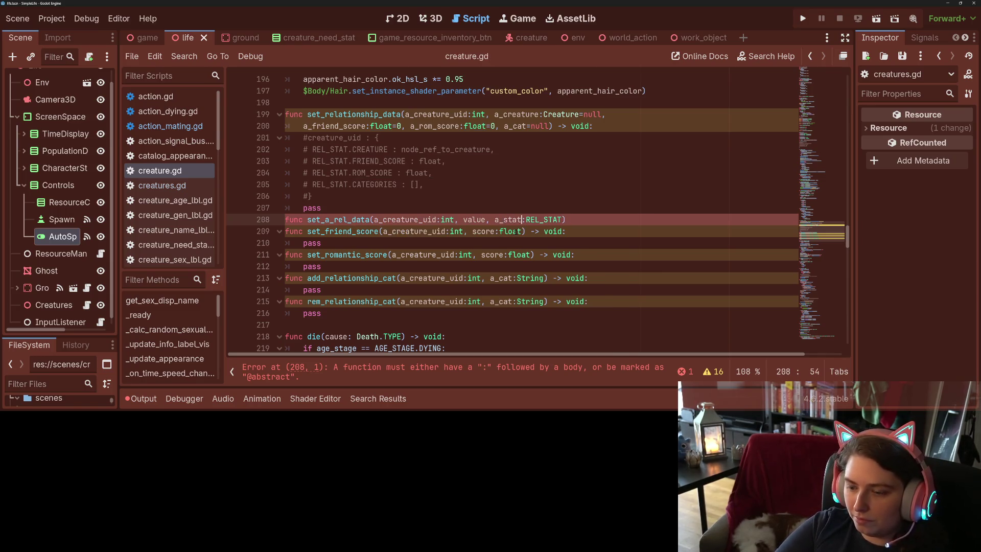
pyautogui.write('-> void')
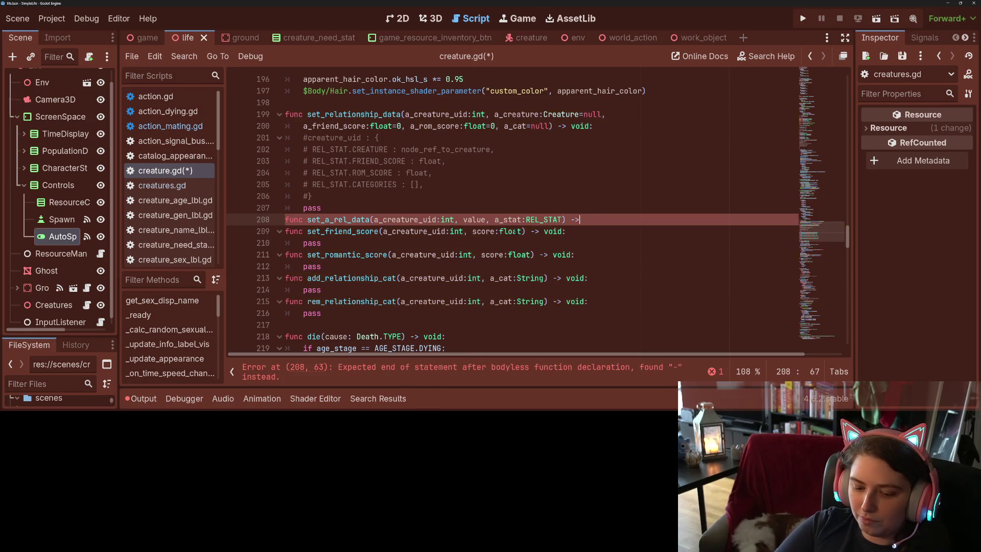
pyautogui.write(':')
pyautogui.press('Return')
pyautogui.write('pass')
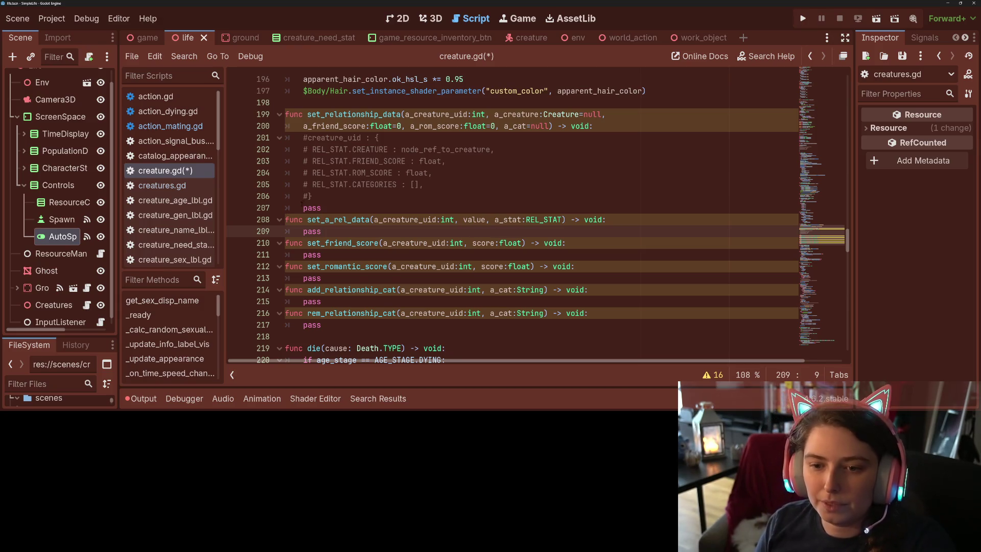
pyautogui.click(333, 219)
pyautogui.press('BackSpace')
pyautogui.press('BackSpace')
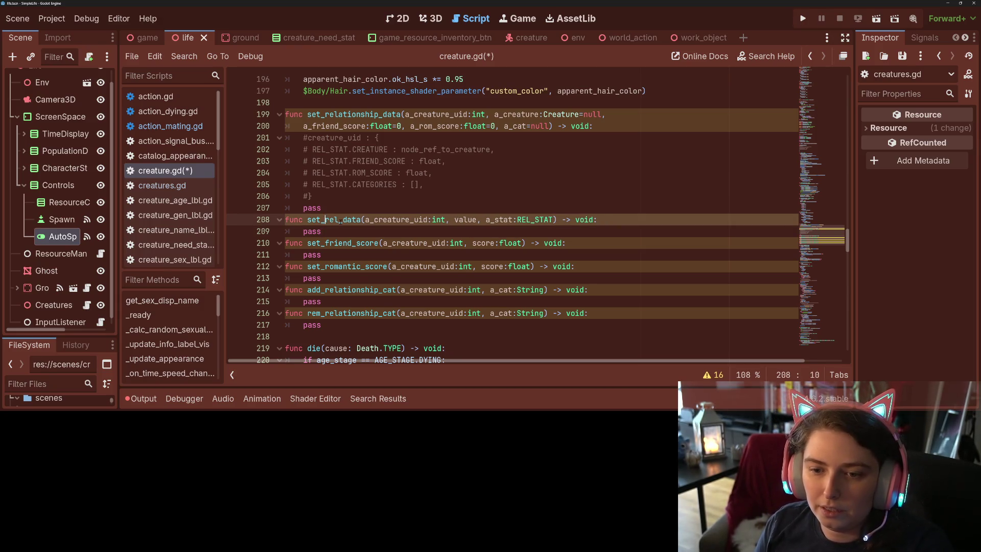
pyautogui.write('sub')
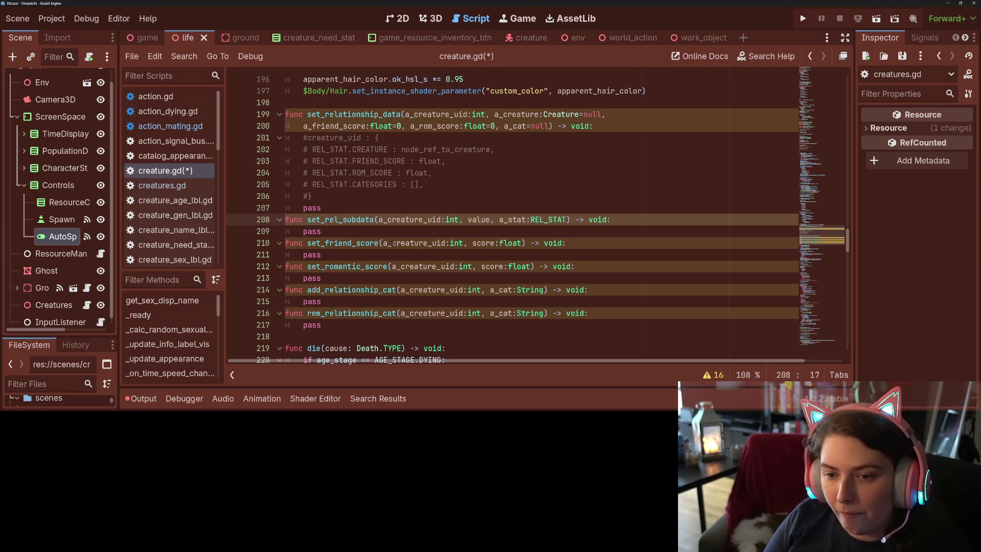
# - Replace set_friend_score's pass with set_rel_subdata(a_creature_uid, score, REL_STAT.FRIEND_SCORE)
pyautogui.doubleClick(310, 254)
pyautogui.write('set_rel_subdata(')
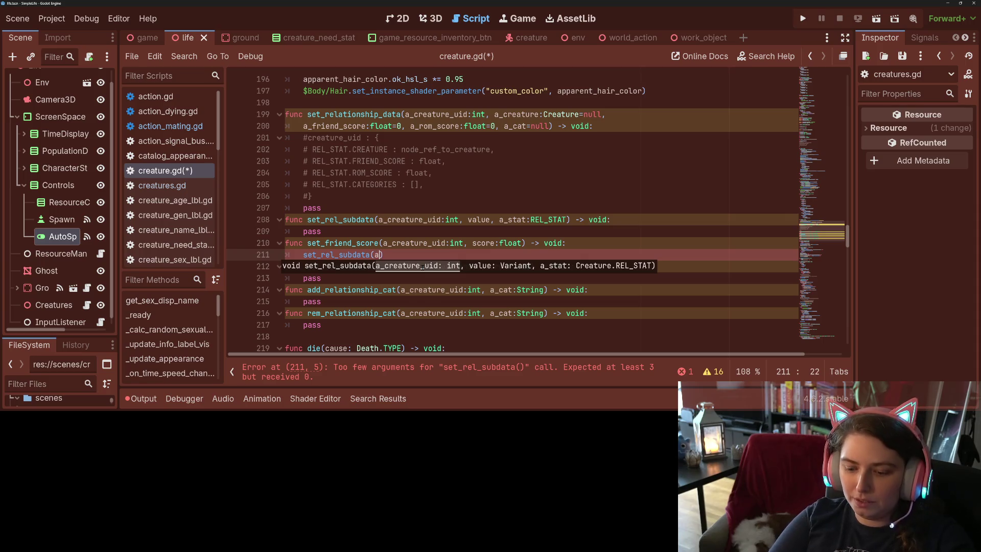
pyautogui.write('a_')
pyautogui.press('Return')
pyautogui.write(', score,')
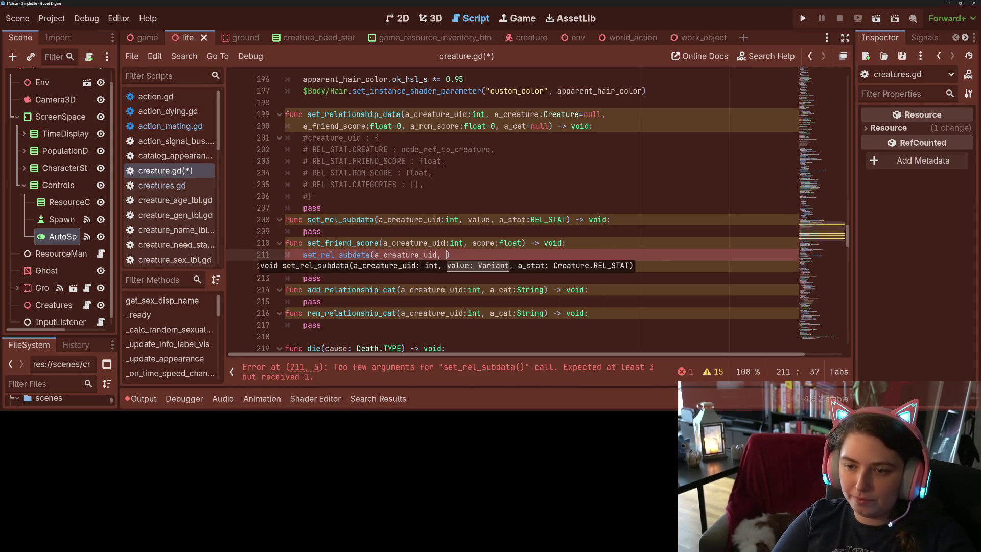
pyautogui.press('Escape')
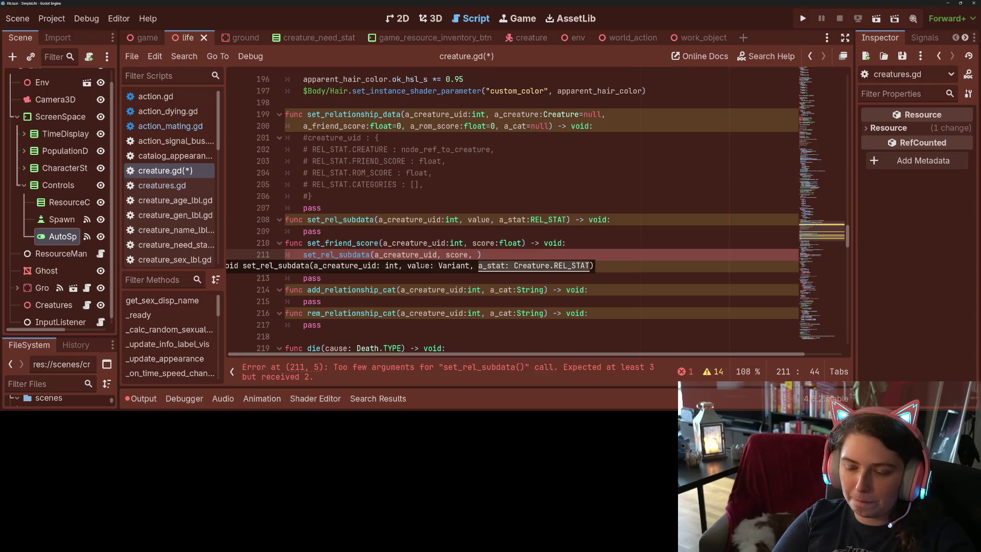
pyautogui.write('REL_STAT.')
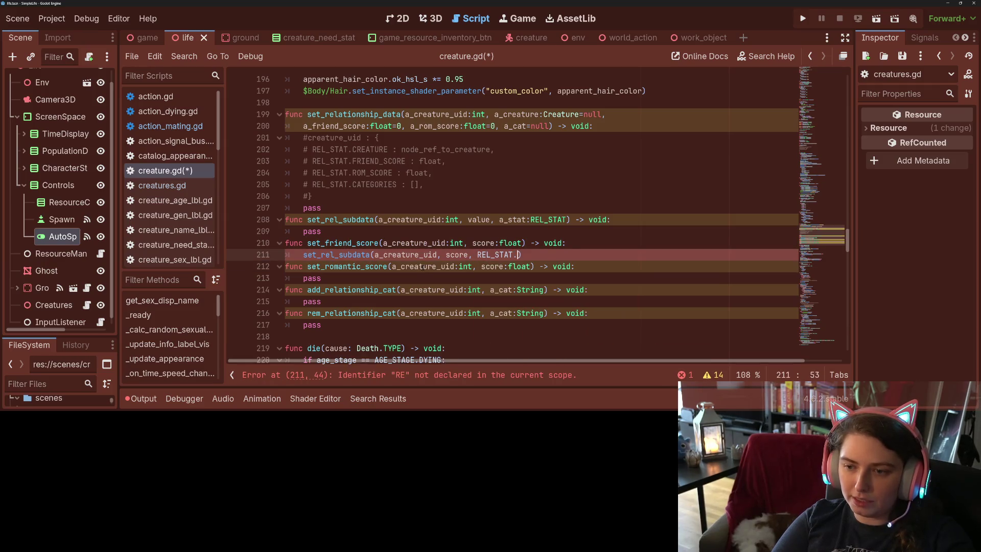
pyautogui.press('Down')
pyautogui.press('Return')
# - Copy that call into set_romantic_score, switching the key to REL_STAT.ROM_SCORE
pyautogui.click(423, 266)
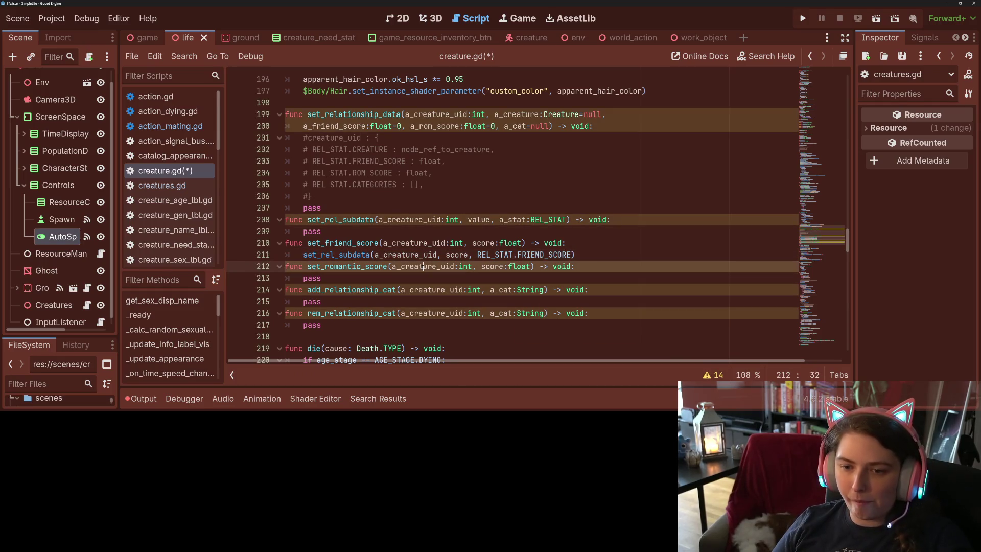
pyautogui.moveTo(304, 254); pyautogui.dragTo(604, 259)
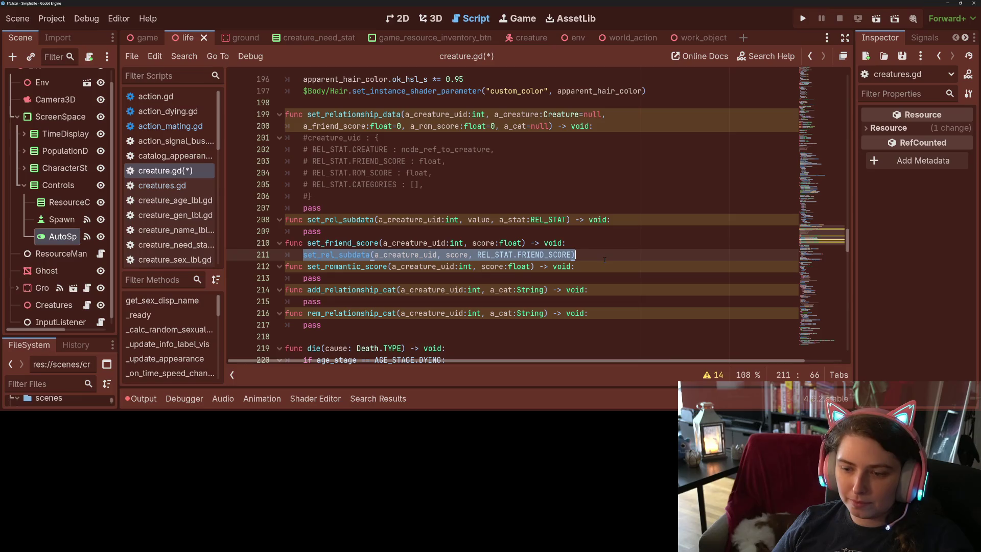
pyautogui.hotkey('ctrl', 'c')
pyautogui.doubleClick(312, 278)
pyautogui.hotkey('ctrl', 'v')
pyautogui.doubleClick(541, 278)
pyautogui.write('RO')
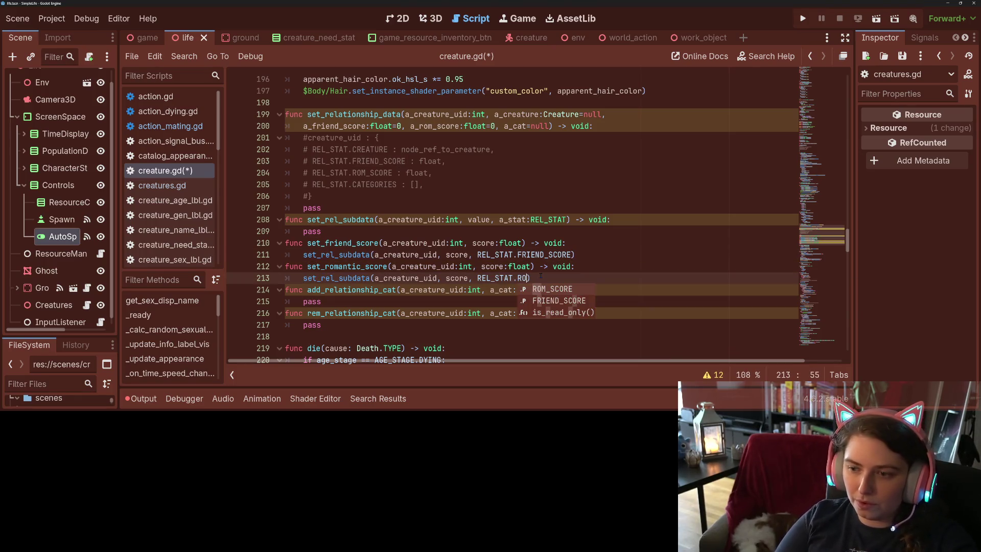
pyautogui.press('Return')
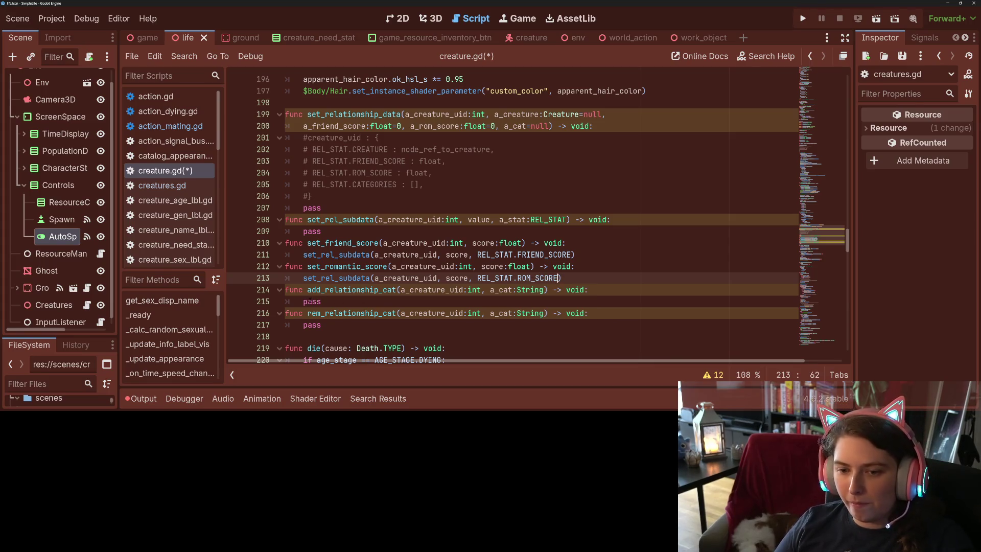
# - Paste the call into add_relationship_cat with REL_STAT.CATEGORIES as the key
pyautogui.doubleClick(312, 301)
pyautogui.hotkey('ctrl', 'v')
pyautogui.doubleClick(549, 302)
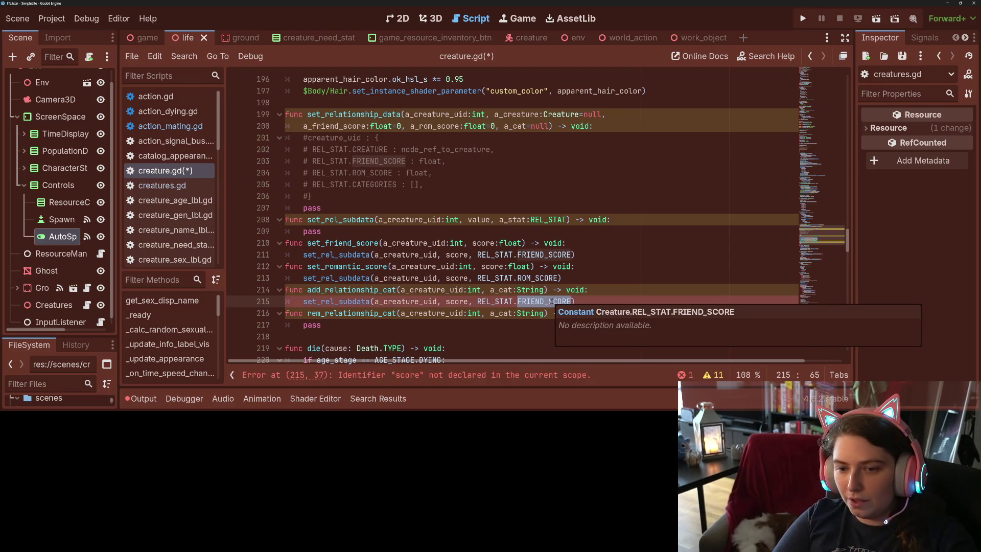
pyautogui.write('RE')
pyautogui.press('Down')
pyautogui.press('Down')
pyautogui.press('Down')
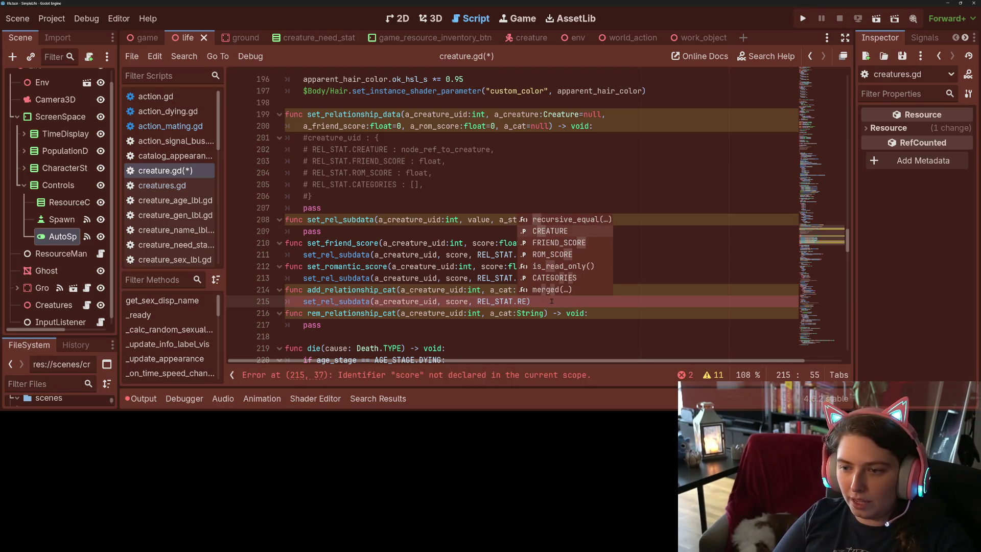
pyautogui.press('Down')
pyautogui.press('Down')
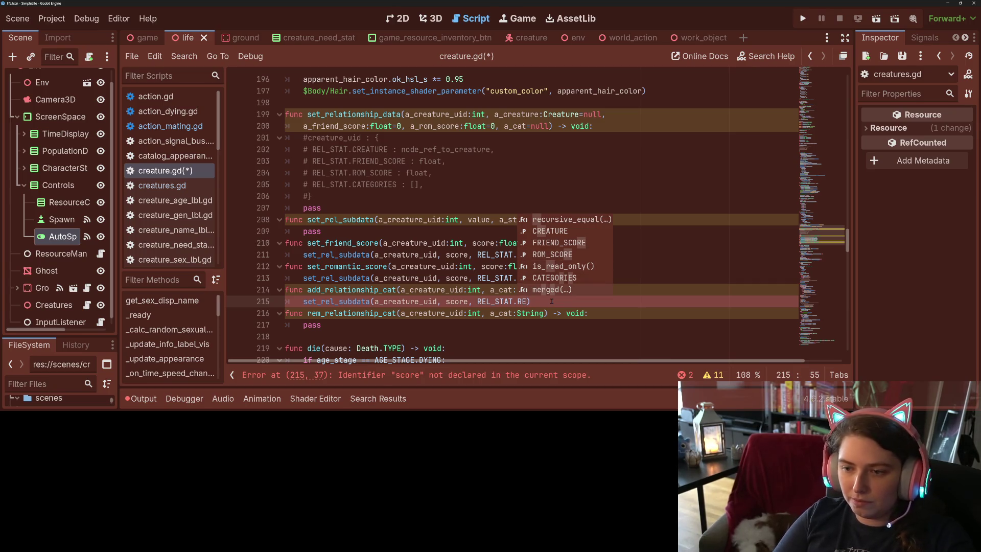
pyautogui.press('Up')
pyautogui.press('Return')
pyautogui.doubleClick(457, 301)
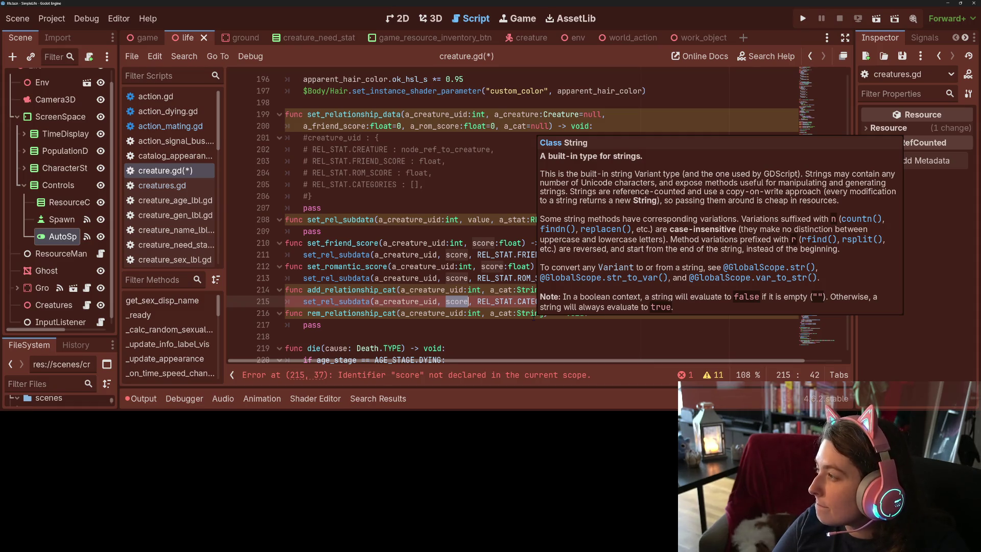
pyautogui.click(464, 302)
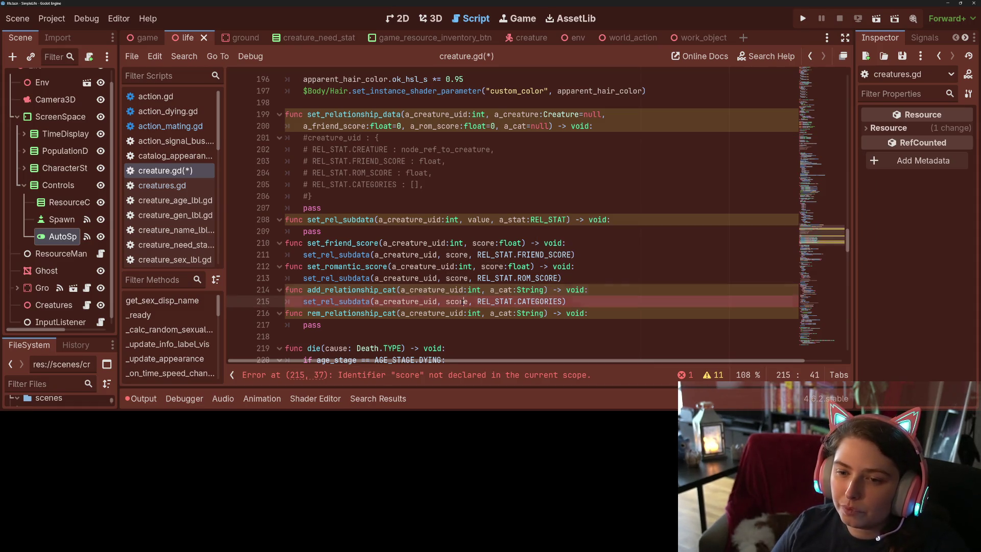
pyautogui.click(603, 289)
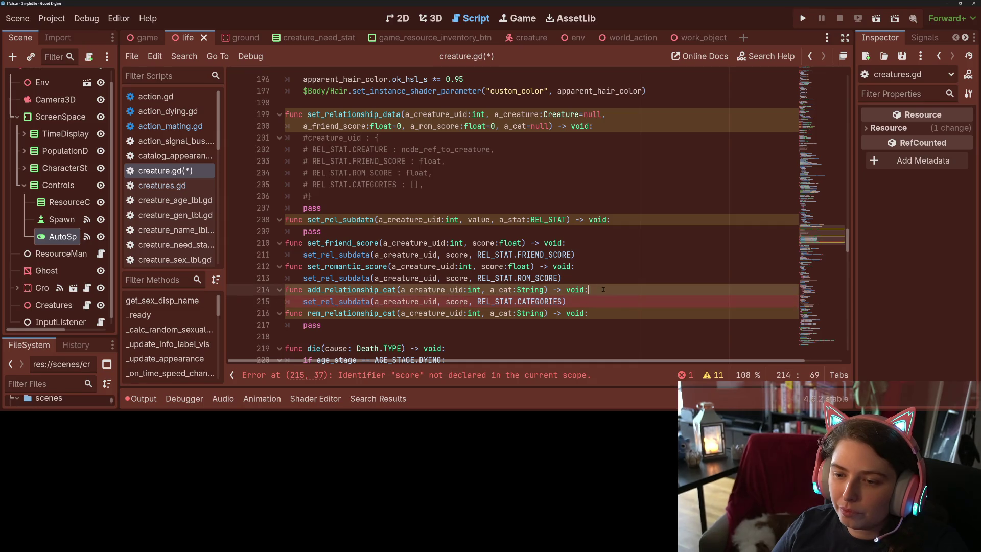
pyautogui.doubleClick(463, 301)
# - Add var current_cats = relationship_scores[a_creature_uid][REL_STAT.CATEGORIES].duplicate() in add_relationship_cat
pyautogui.click(608, 290)
pyautogui.press('Return')
pyautogui.write('var ')
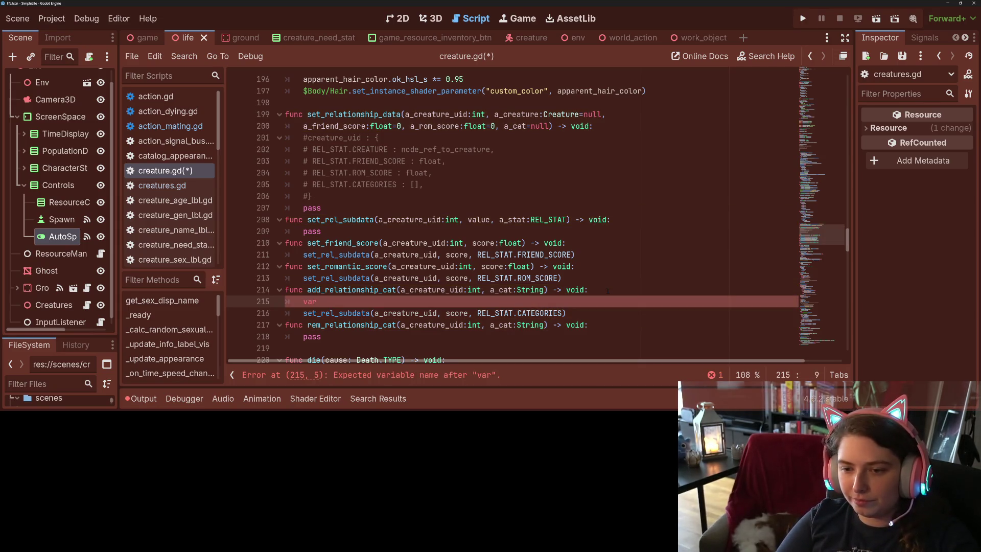
pyautogui.write('current_cats = ')
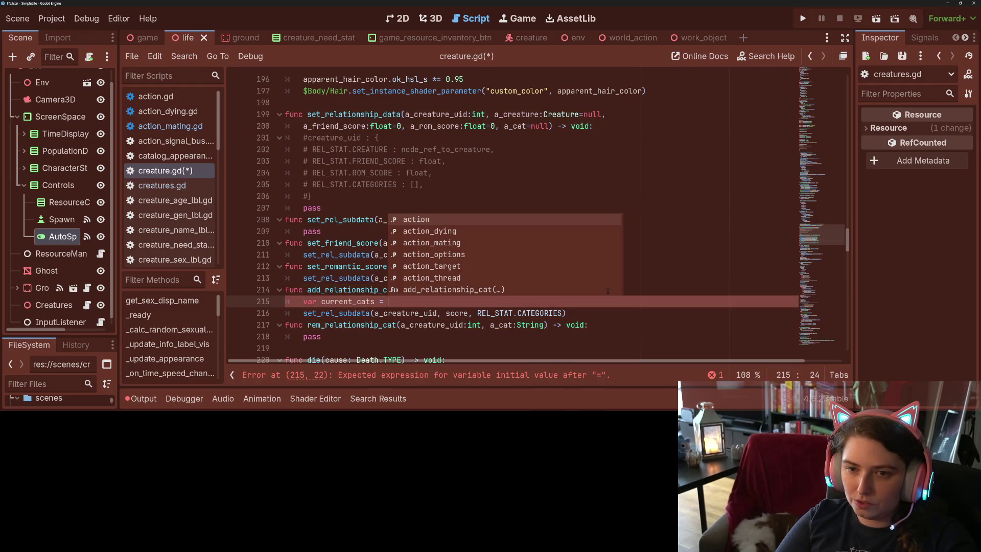
pyautogui.write('rel')
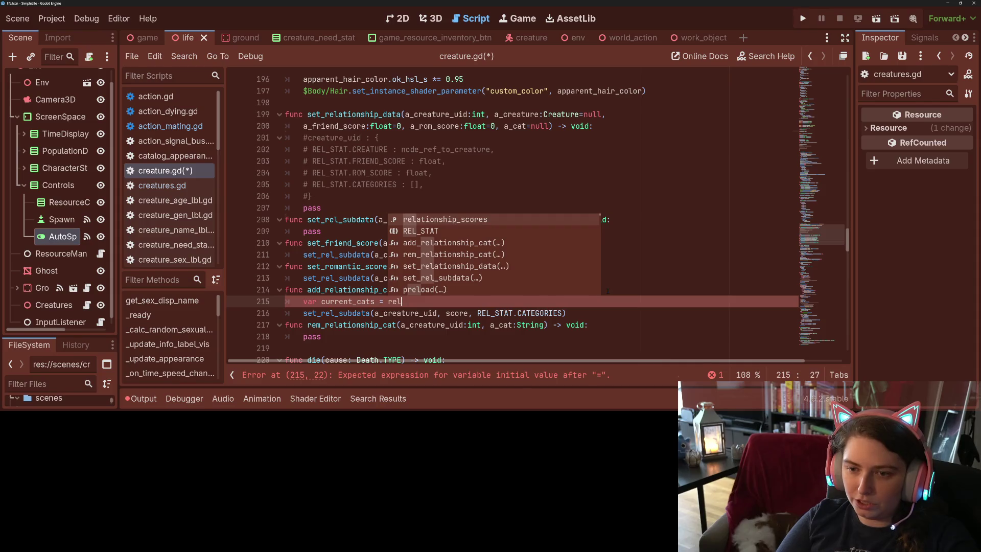
pyautogui.press('Return')
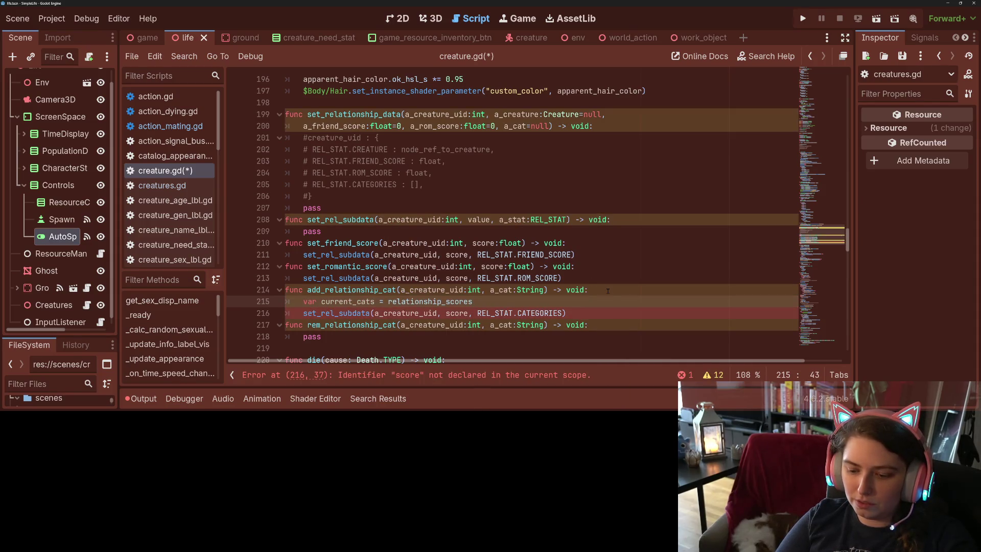
pyautogui.write('.')
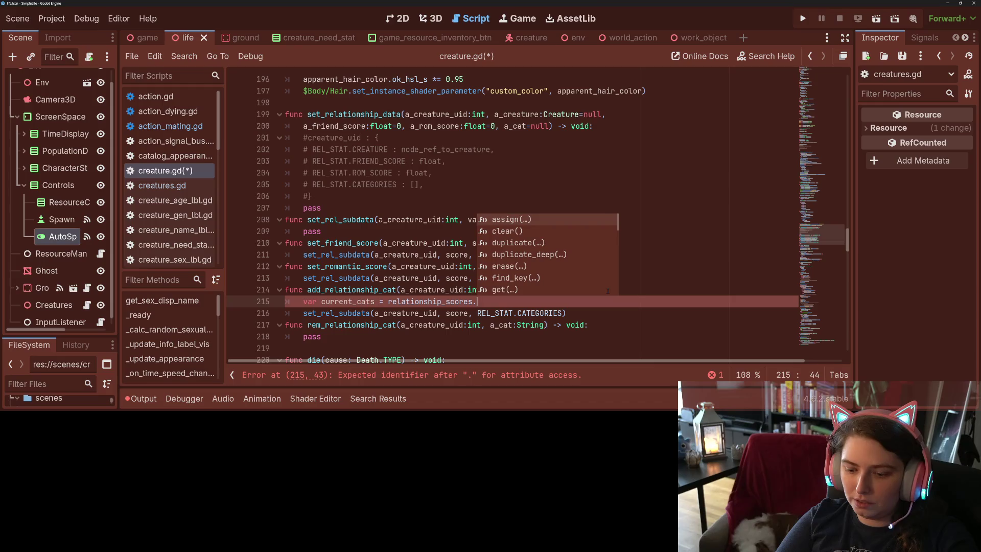
pyautogui.press('BackSpace')
pyautogui.write('[')
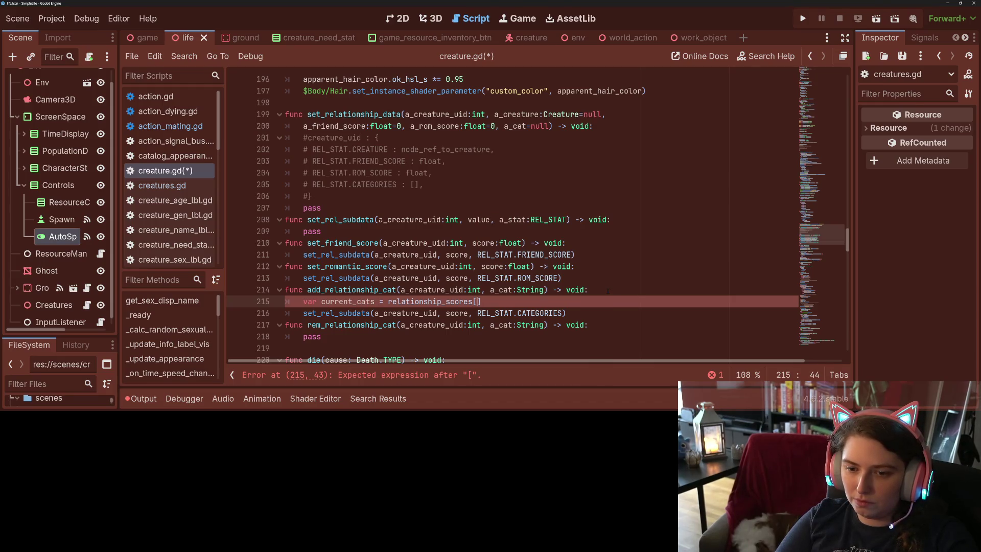
pyautogui.write('a_')
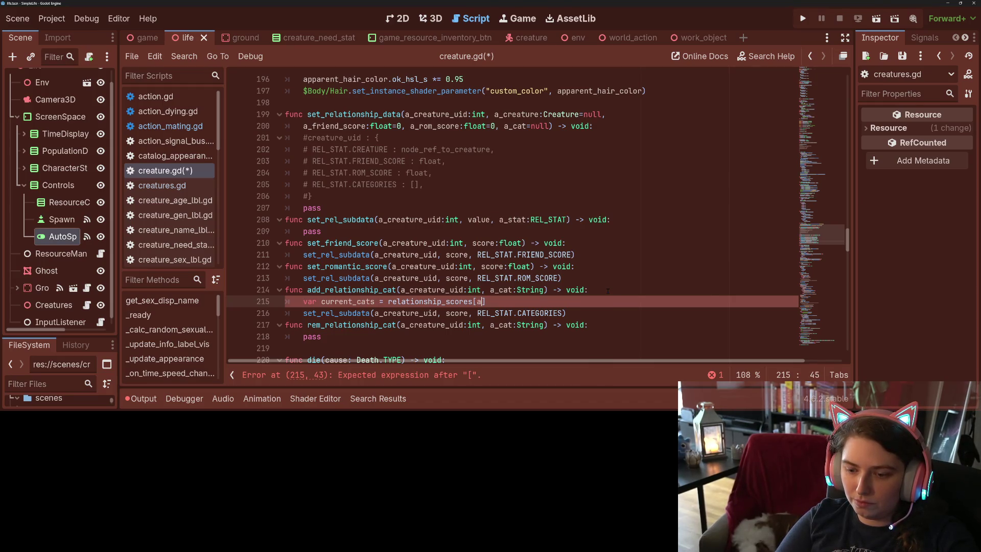
pyautogui.press('Return')
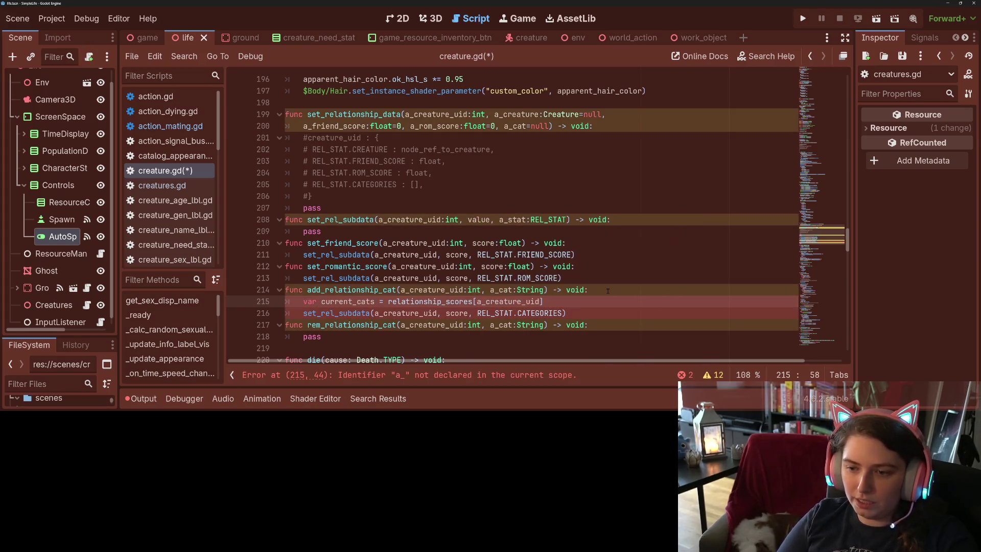
pyautogui.write('][')
pyautogui.write('REL_STAT.C')
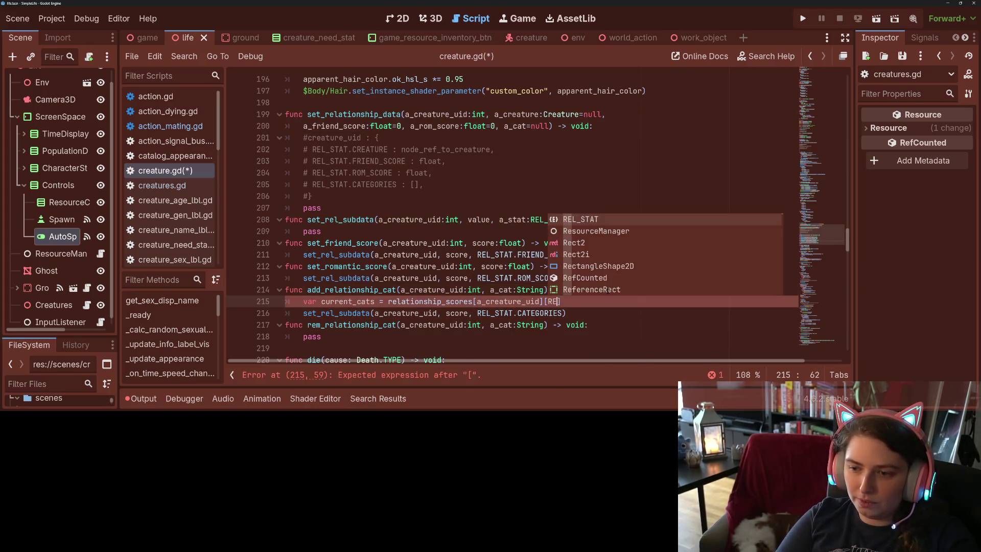
pyautogui.write('a')
pyautogui.press('Return')
pyautogui.write(']')
pyautogui.write('.du')
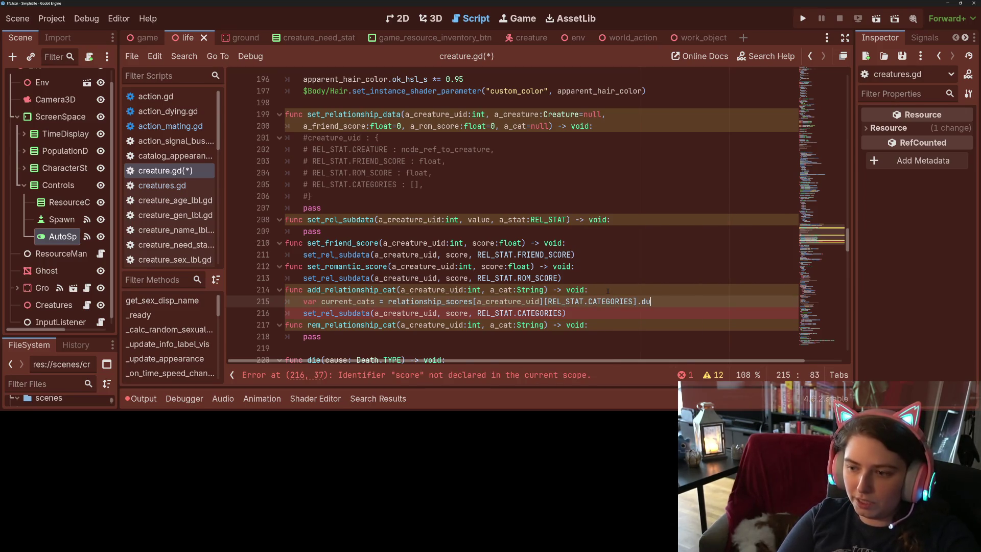
pyautogui.write('plicate()')
# - Append a_cat to current_cats only under 'if not current_cats.has(a_cat):'
pyautogui.press('Return')
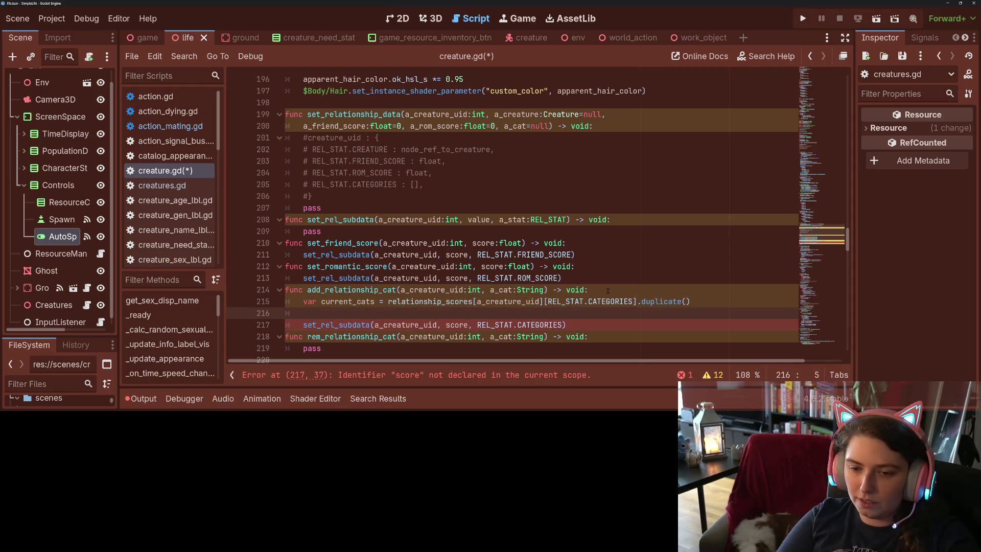
pyautogui.write('va')
pyautogui.press('BackSpace')
pyautogui.press('BackSpace')
pyautogui.write('c')
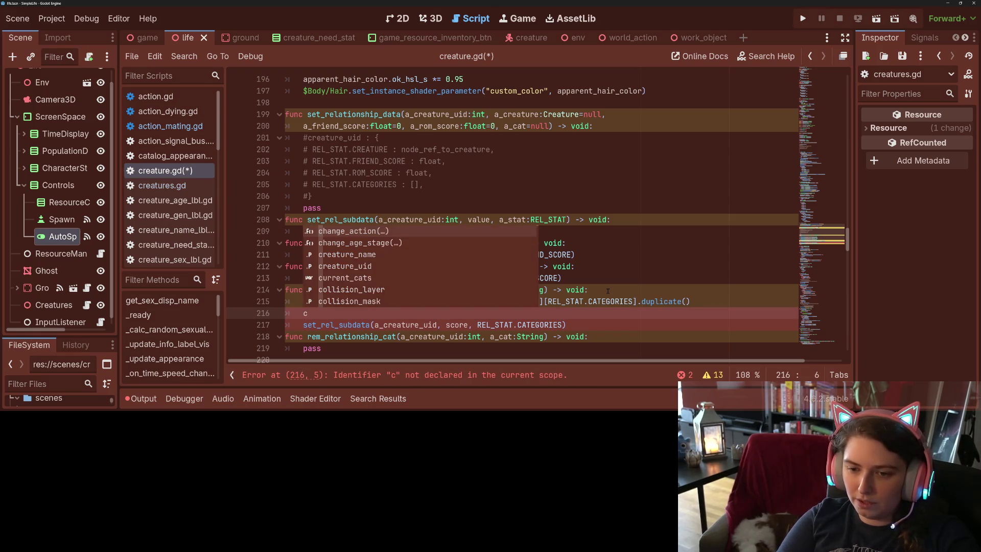
pyautogui.write('ur')
pyautogui.press('Return')
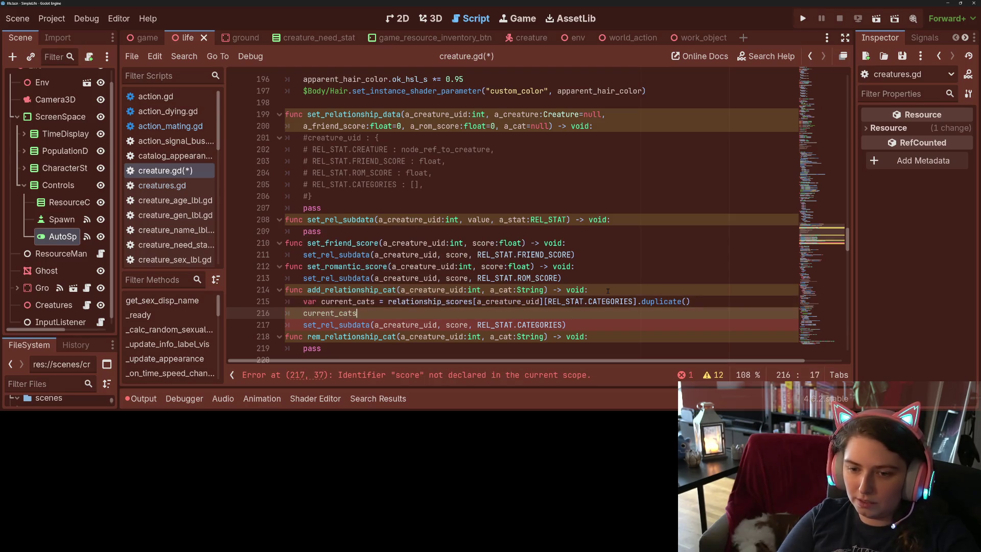
pyautogui.write('.append')
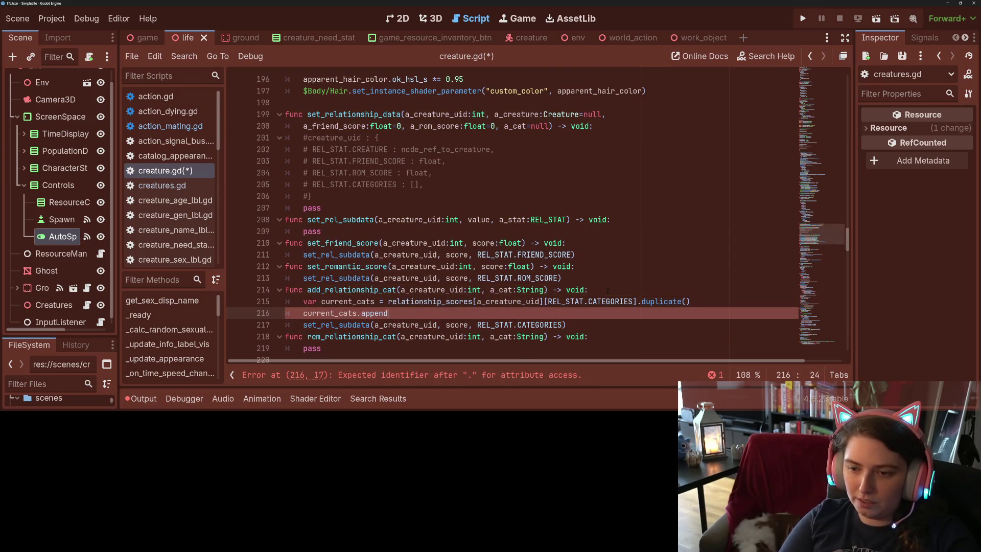
pyautogui.write('(a_cat')
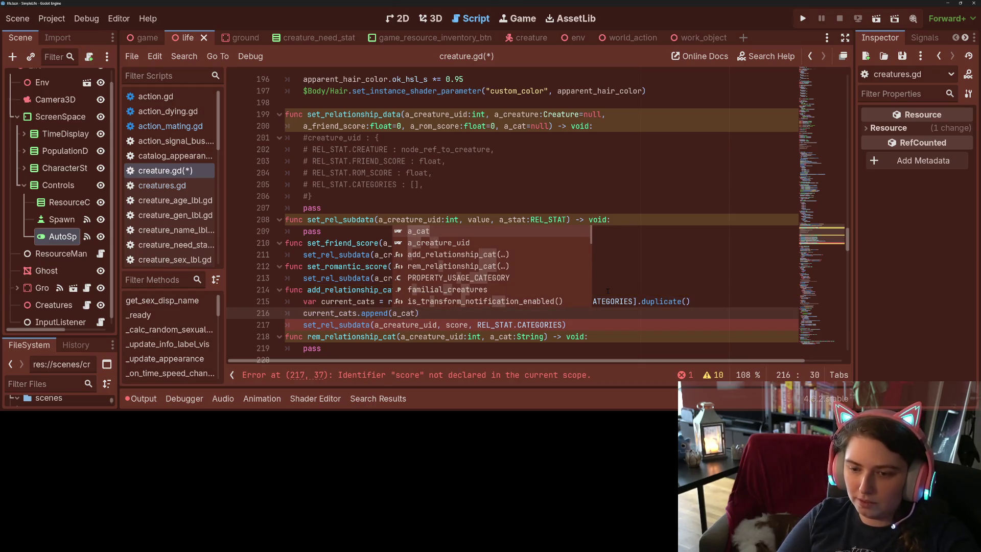
pyautogui.press('Home')
pyautogui.press('Return')
pyautogui.press('Up')
pyautogui.write('if not cu')
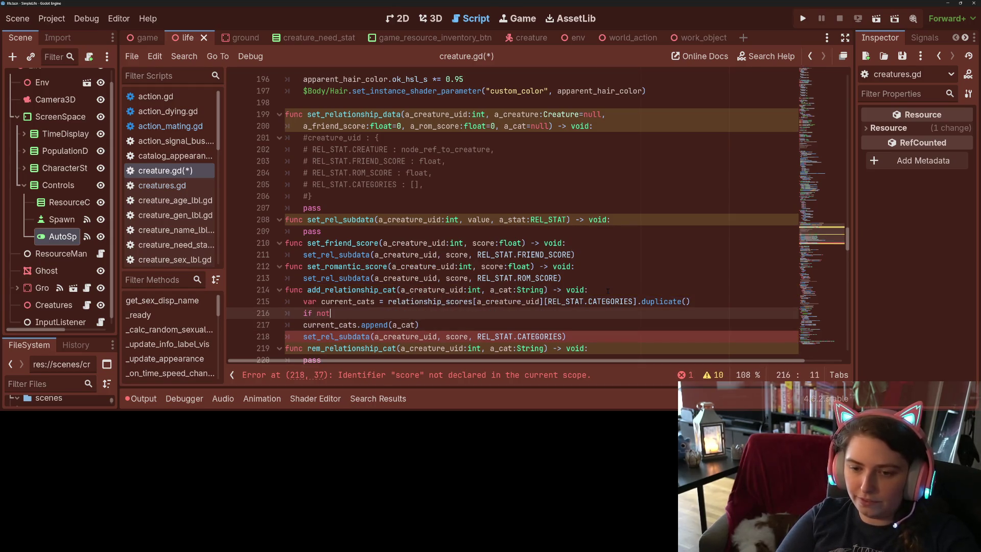
pyautogui.press('Return')
pyautogui.write('.has')
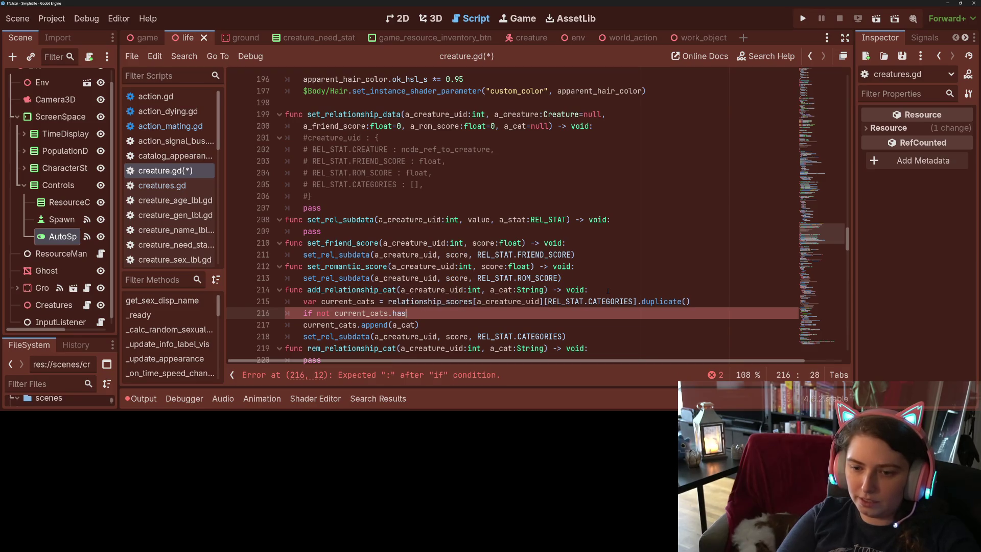
pyautogui.write('(a_cat)')
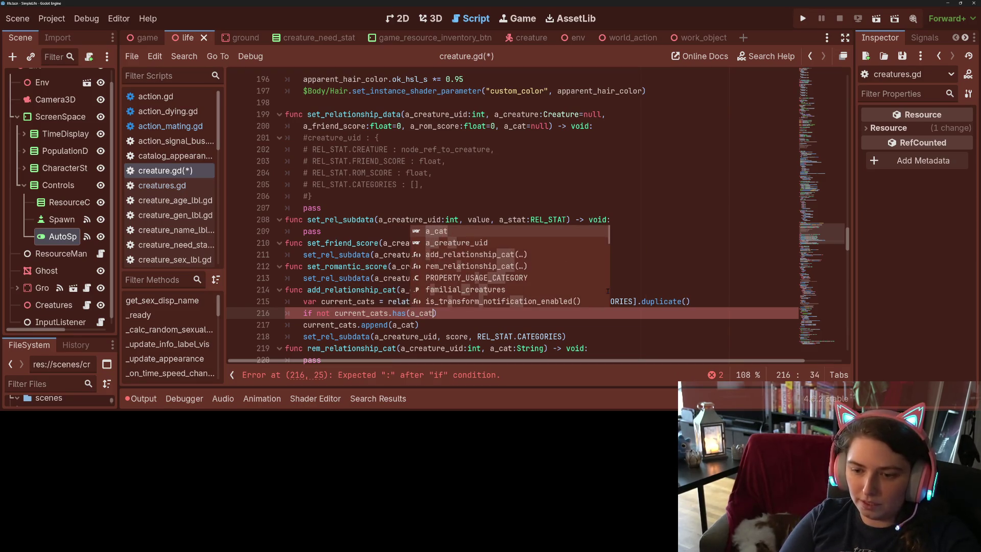
pyautogui.write(':')
pyautogui.press('Down')
pyautogui.press('Home')
pyautogui.press('Tab')
# - Pass current_cats instead of score to set_rel_subdata and save the script
pyautogui.scroll(-3, 545, 268)
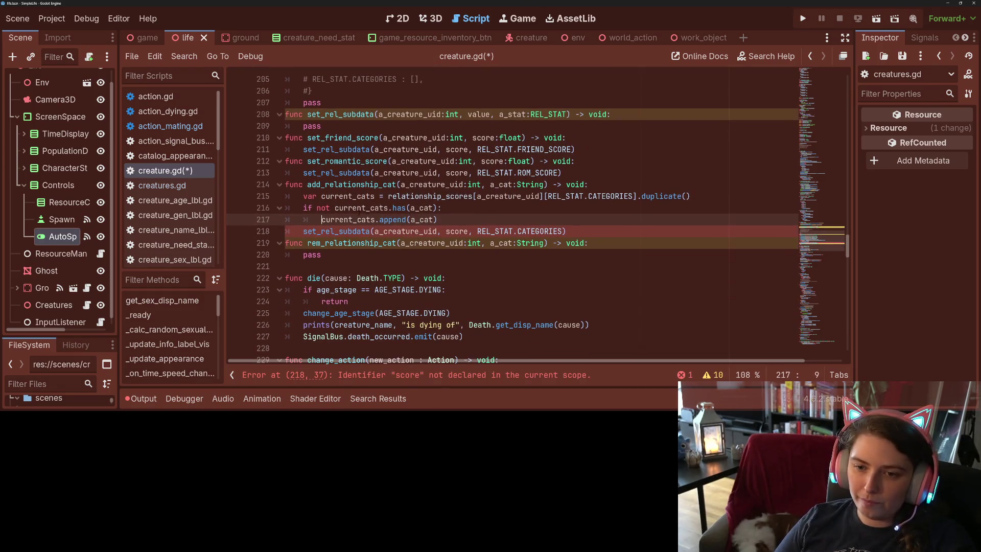
pyautogui.hotkey('ctrl', 'shift', 'Right')
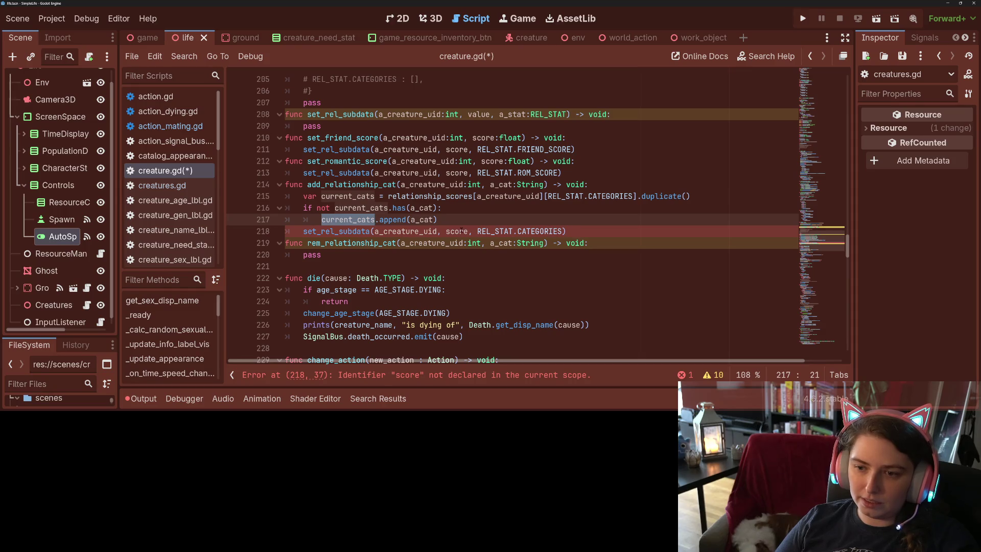
pyautogui.hotkey('ctrl', 'c')
pyautogui.doubleClick(462, 231)
pyautogui.hotkey('ctrl', 'v')
pyautogui.hotkey('ctrl', 's')
pyautogui.press('Down')
pyautogui.press('Down')
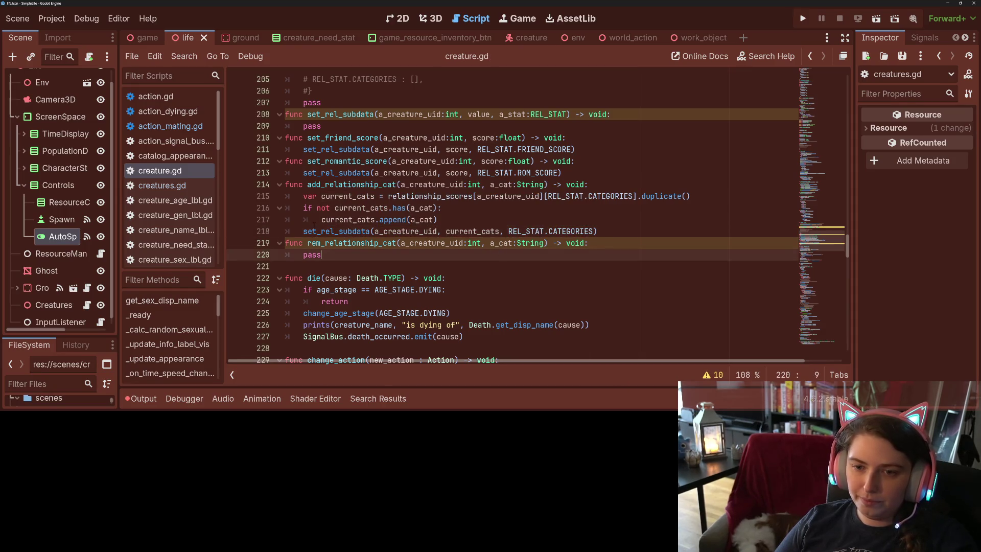
# - Paste add_relationship_cat's body into rem_relationship_cat, dropping 'not' and changing append to erase; save
pyautogui.moveTo(303, 197); pyautogui.dragTo(615, 229)
pyautogui.hotkey('ctrl', 'c')
pyautogui.doubleClick(312, 254)
pyautogui.hotkey('ctrl', 'v')
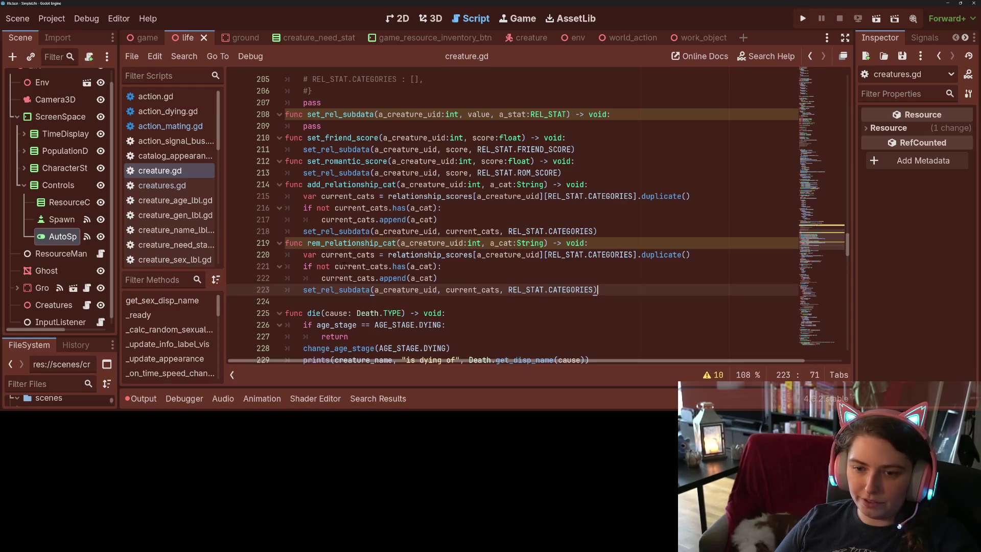
pyautogui.doubleClick(343, 266)
pyautogui.press('Left')
pyautogui.press('BackSpace')
pyautogui.press('BackSpace')
pyautogui.press('BackSpace')
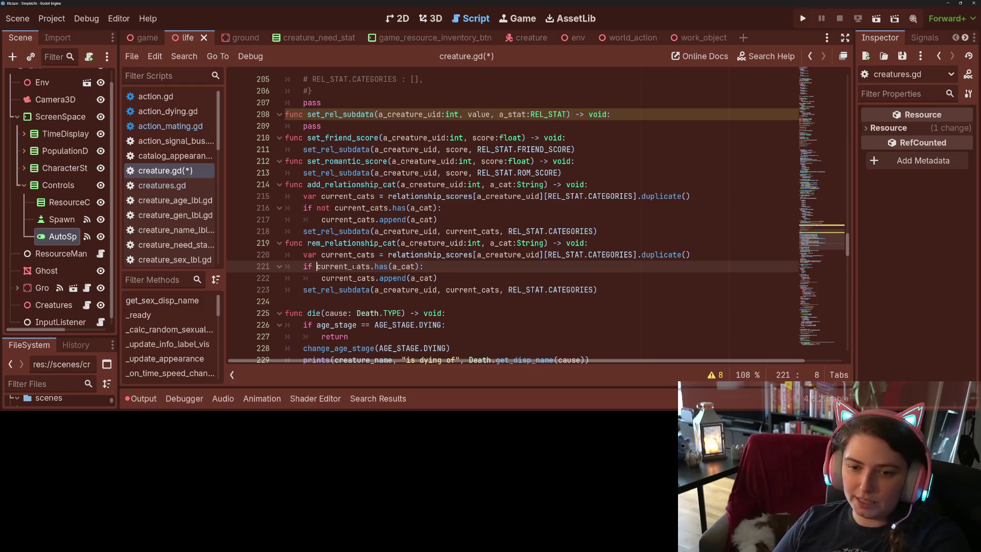
pyautogui.doubleClick(390, 278)
pyautogui.write('erase')
pyautogui.hotkey('ctrl', 's')
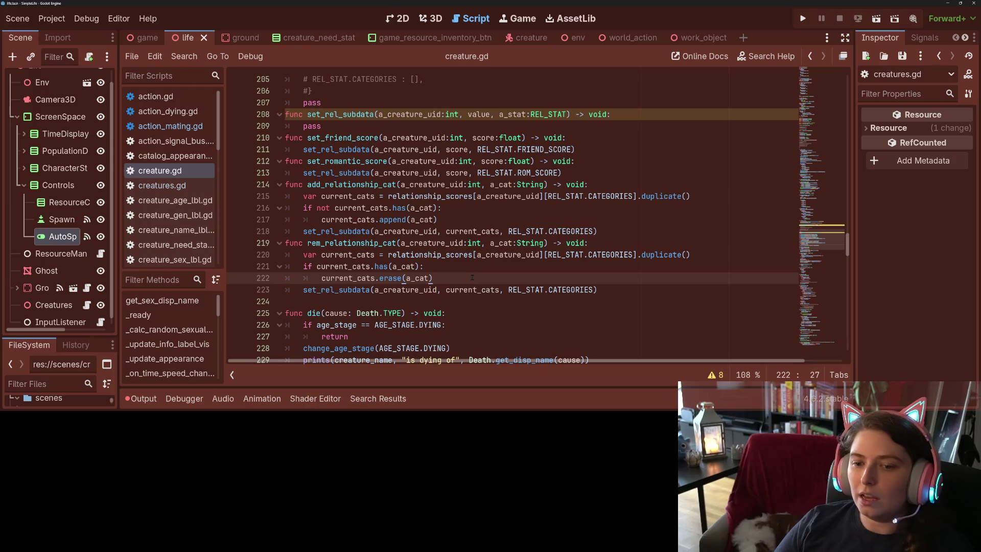
# - Review where current_cats and set_rel_subdata are used, then copy the rem_relationship_cat body
pyautogui.doubleClick(493, 290)
pyautogui.moveTo(494, 290)
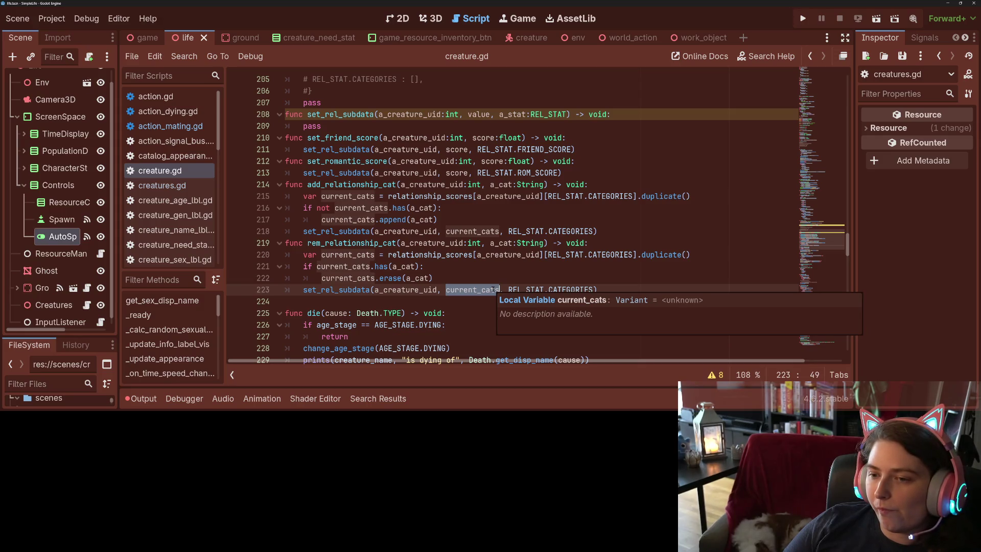
pyautogui.doubleClick(352, 243)
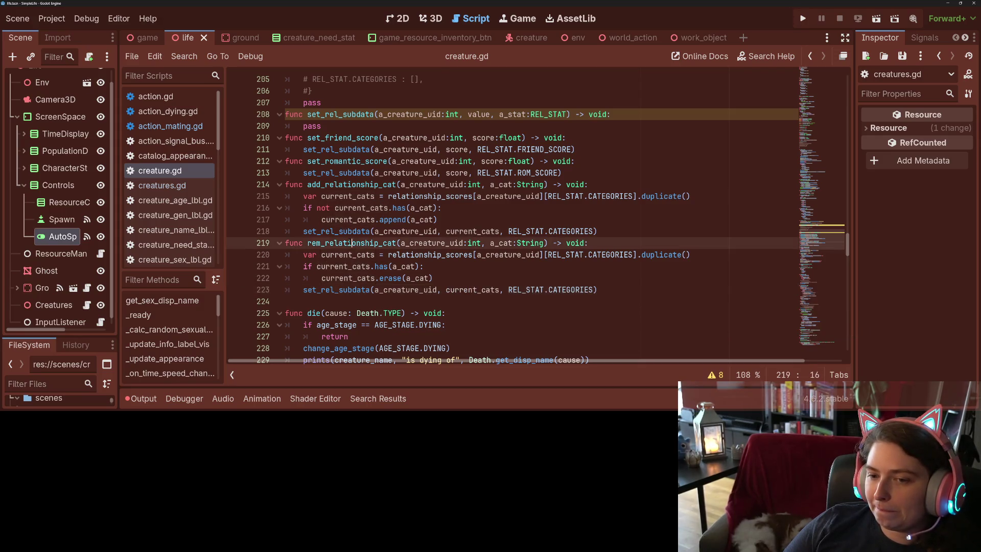
pyautogui.scroll(1, 352, 243)
pyautogui.scroll(2, 352, 243)
pyautogui.doubleClick(330, 255)
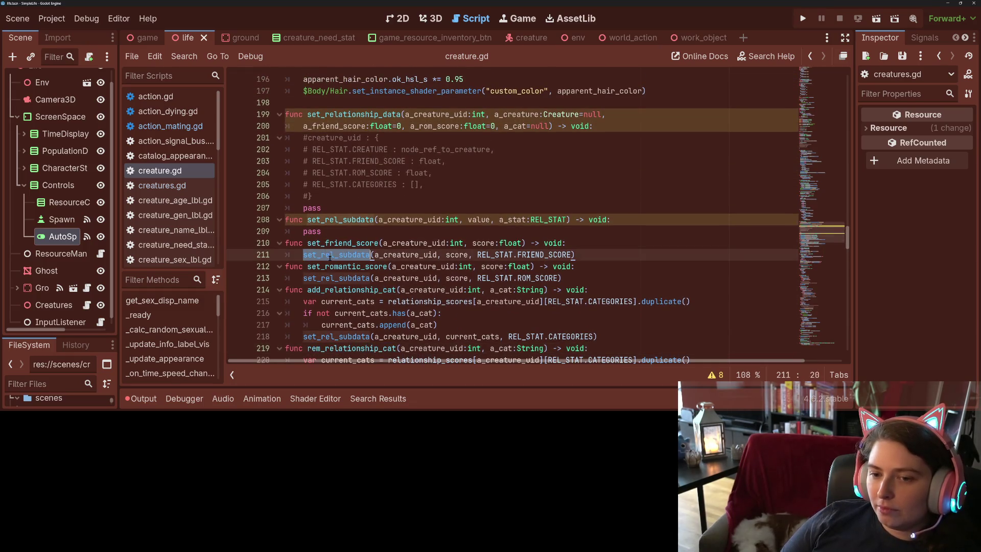
pyautogui.click(315, 231)
pyautogui.scroll(-3, 358, 230)
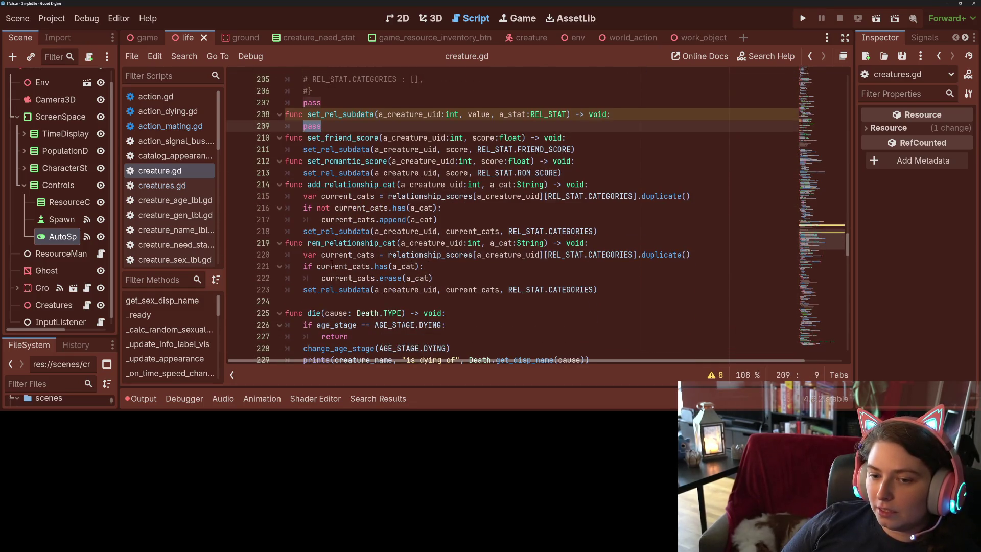
pyautogui.click(307, 266)
pyautogui.scroll(-1, 308, 269)
pyautogui.scroll(1, 313, 270)
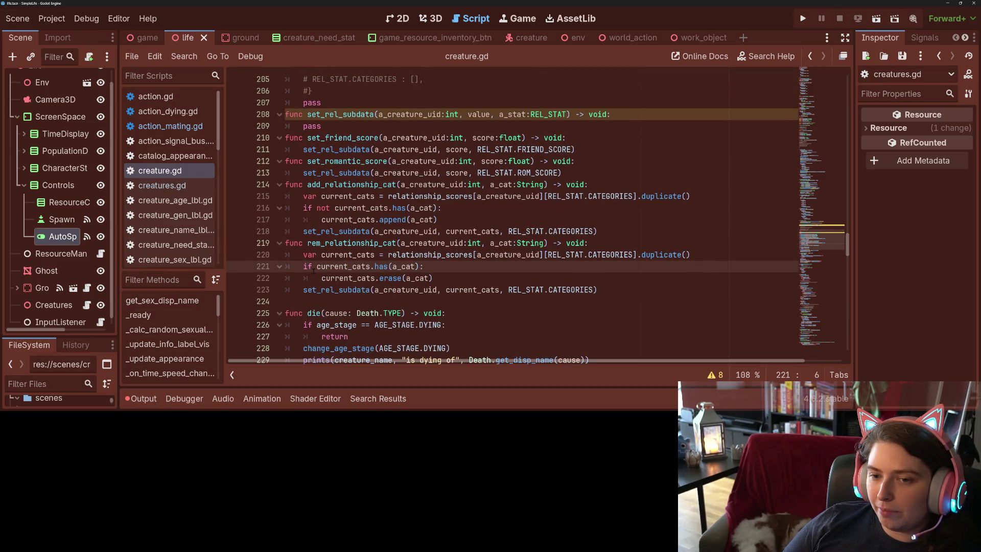
pyautogui.moveTo(303, 255); pyautogui.dragTo(624, 289)
pyautogui.hotkey('ctrl', 'c')
# - Paste the copied body over pass in set_rel_subdata and rename its variable to current_stat
pyautogui.scroll(2, 358, 230)
pyautogui.doubleClick(312, 196)
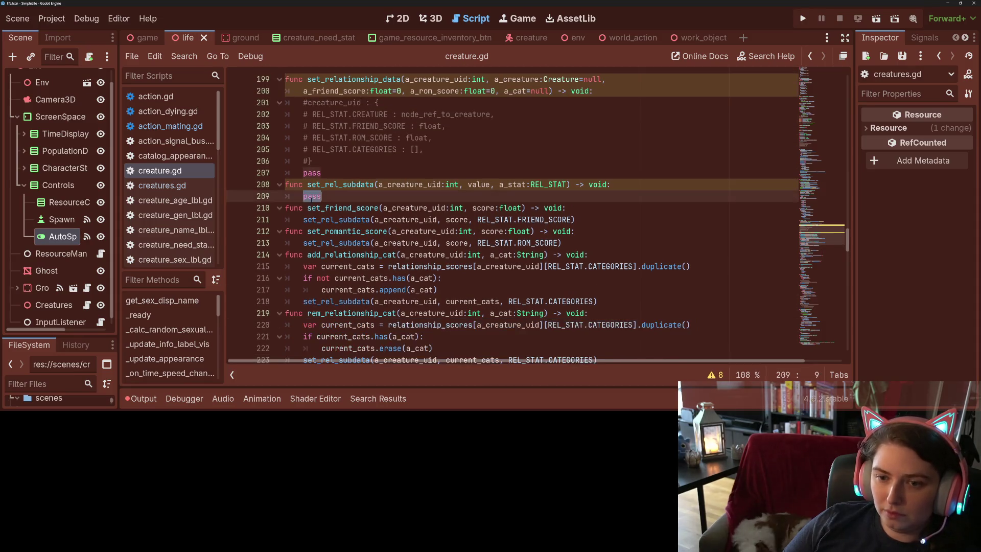
pyautogui.hotkey('ctrl', 'v')
pyautogui.click(359, 196)
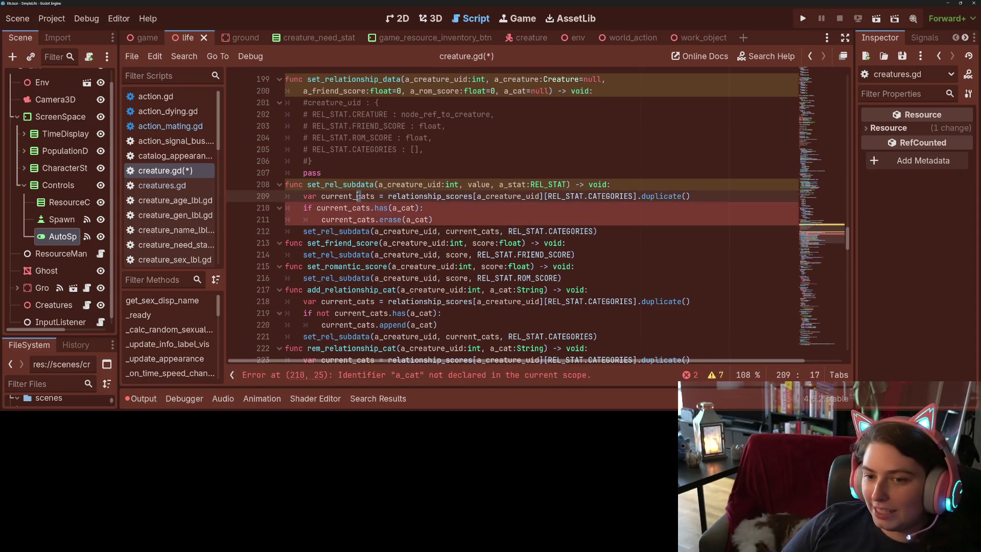
pyautogui.press('BackSpace')
pyautogui.write('st')
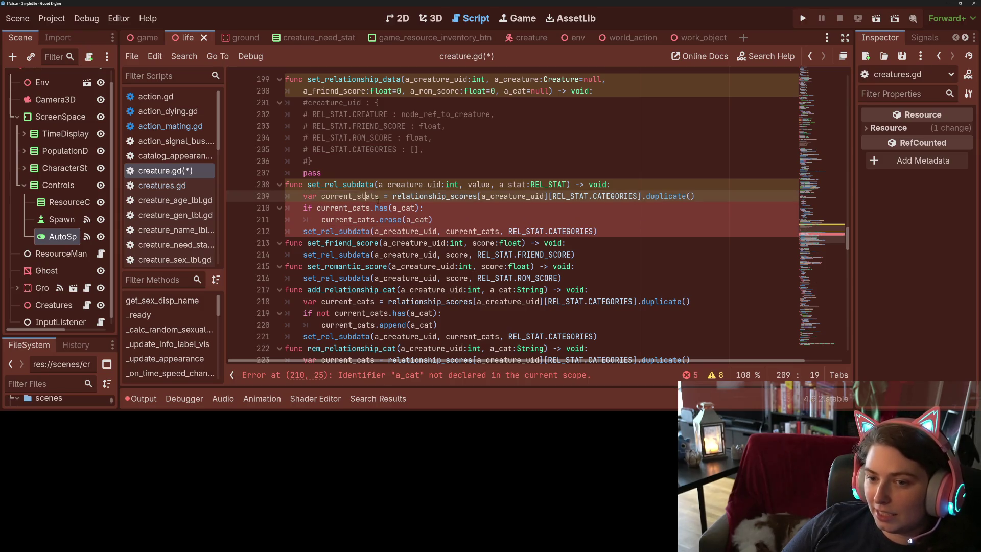
pyautogui.press('BackSpace')
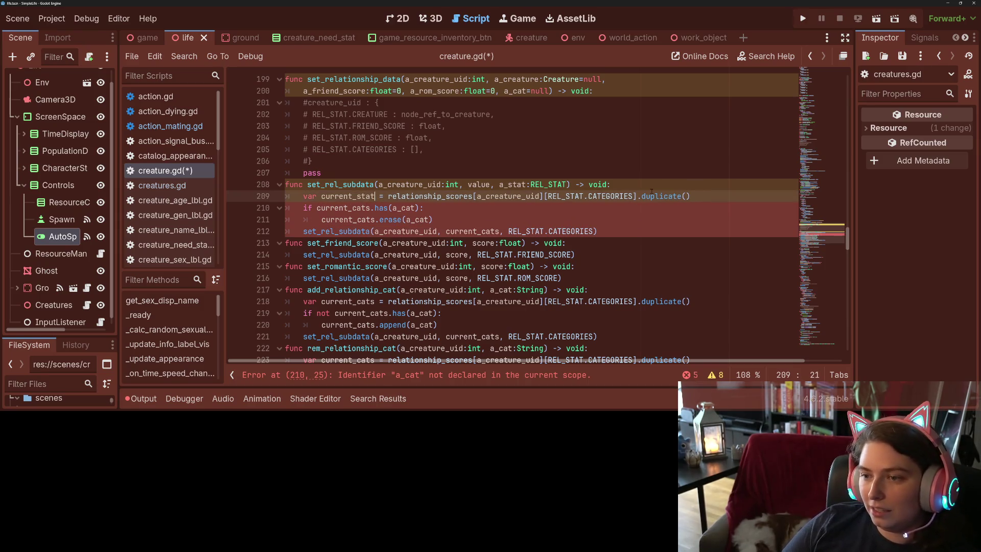
# - Replace the REL_STAT.CATEGORIES index with a_stat on line 209 and save the script
pyautogui.doubleClick(610, 196)
pyautogui.click(580, 196)
pyautogui.doubleClick(516, 184)
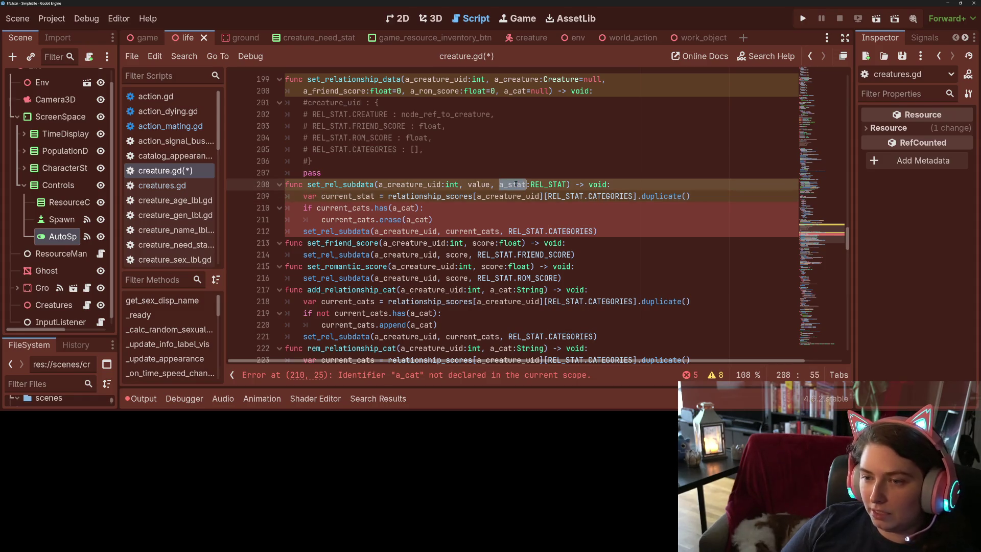
pyautogui.moveTo(547, 196); pyautogui.dragTo(633, 196)
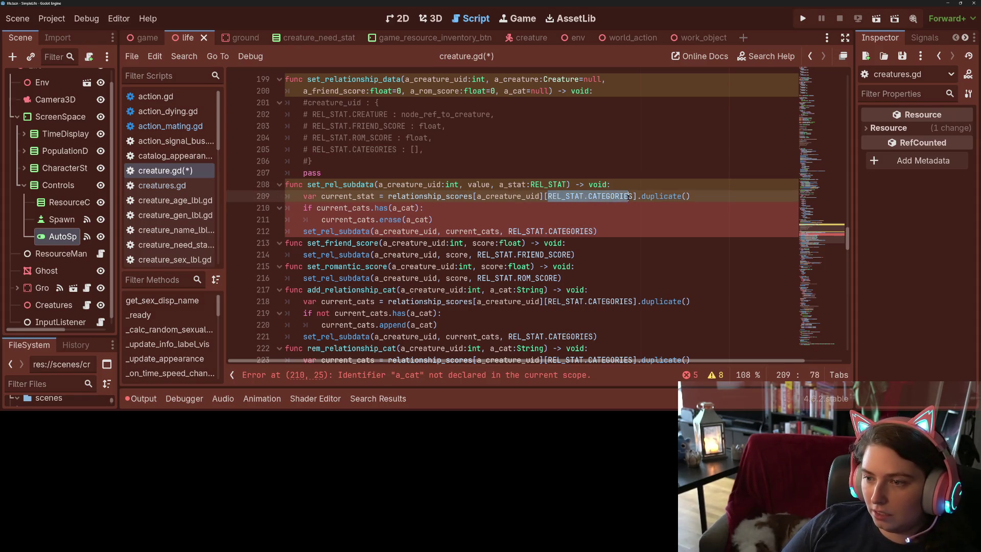
pyautogui.hotkey('ctrl', 'v')
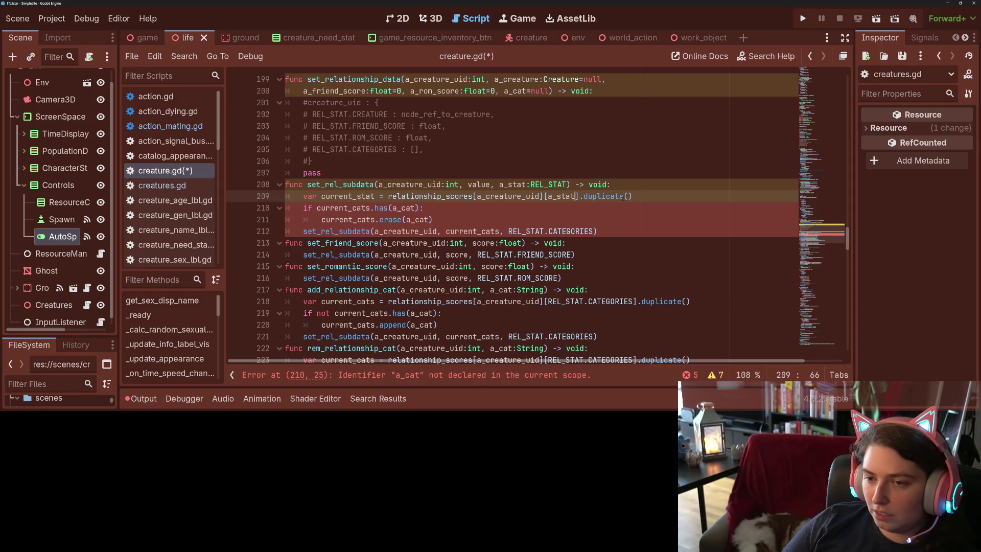
pyautogui.hotkey('ctrl', 's')
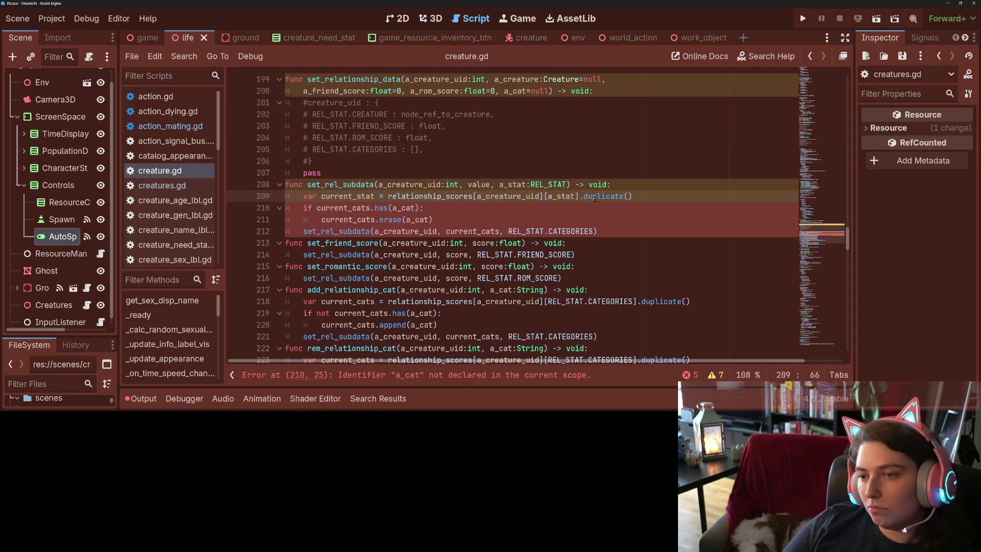
# - Replace current_cats and the leftover if check on the following lines with a bare current_stat
pyautogui.doubleClick(522, 196)
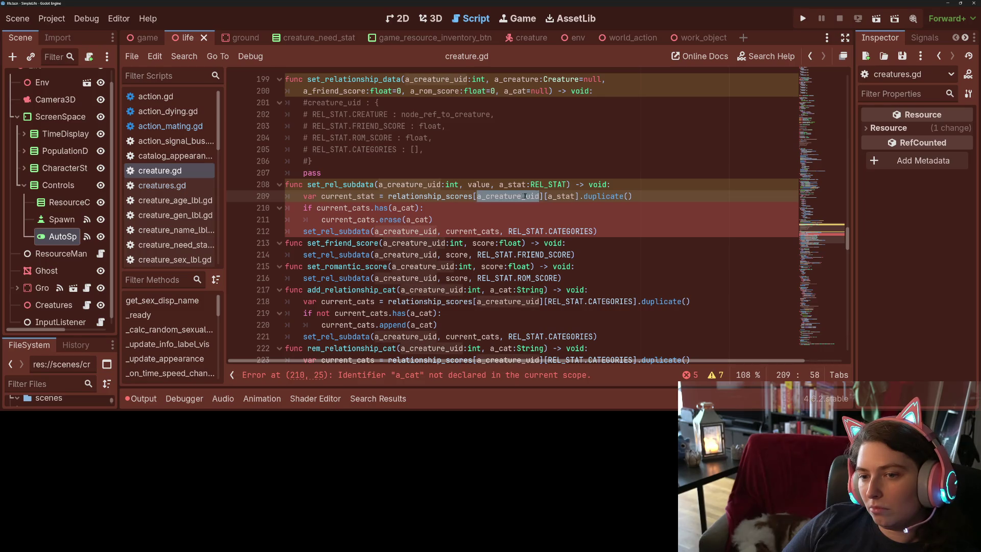
pyautogui.doubleClick(568, 196)
pyautogui.doubleClick(605, 196)
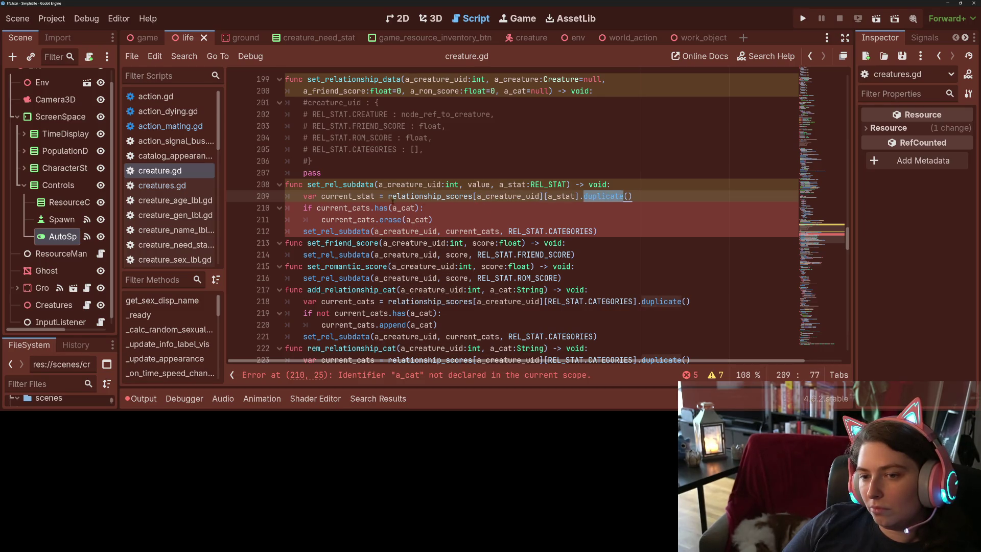
pyautogui.click(358, 219)
pyautogui.click(325, 209)
pyautogui.doubleClick(349, 198)
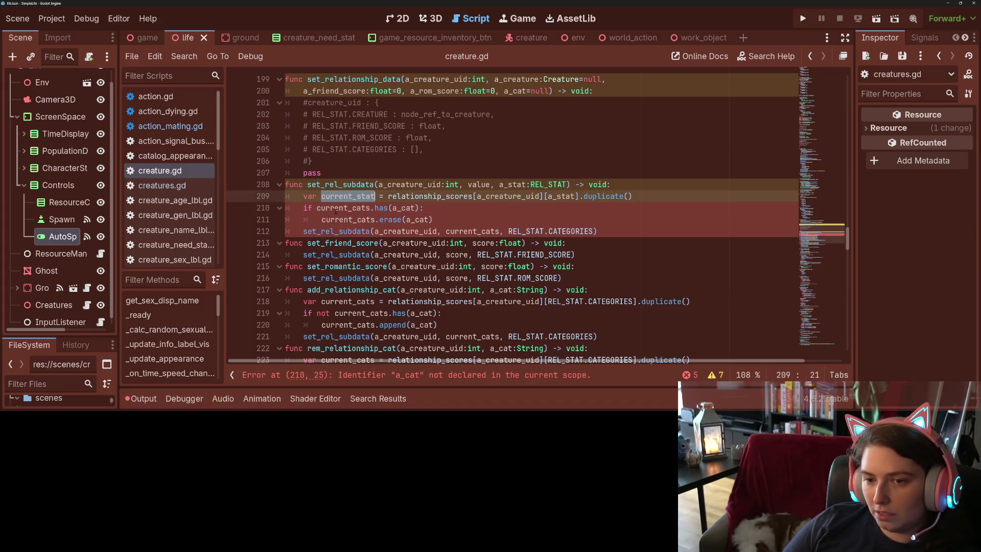
pyautogui.hotkey('ctrl', 'c')
pyautogui.doubleClick(336, 208)
pyautogui.hotkey('ctrl', 'v')
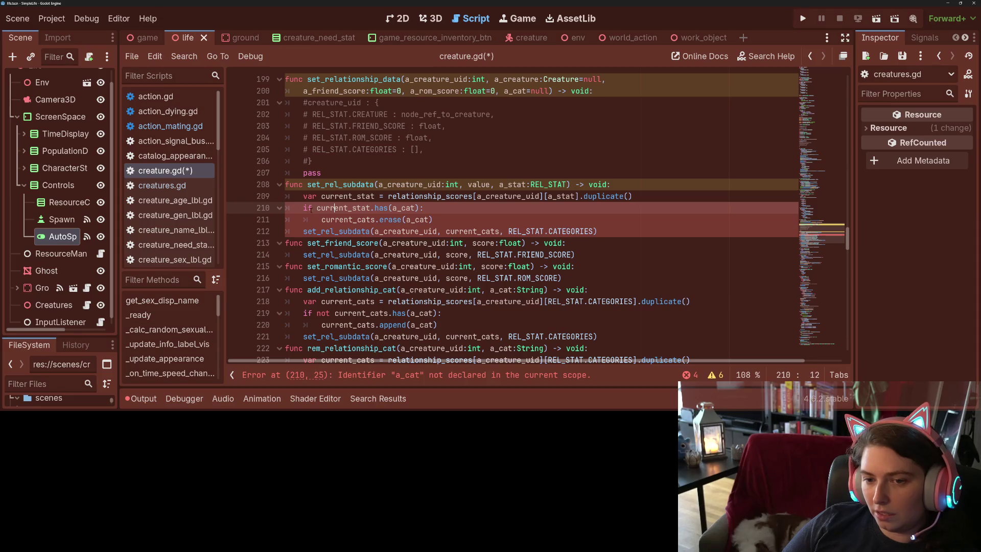
pyautogui.moveTo(286, 209); pyautogui.dragTo(446, 221)
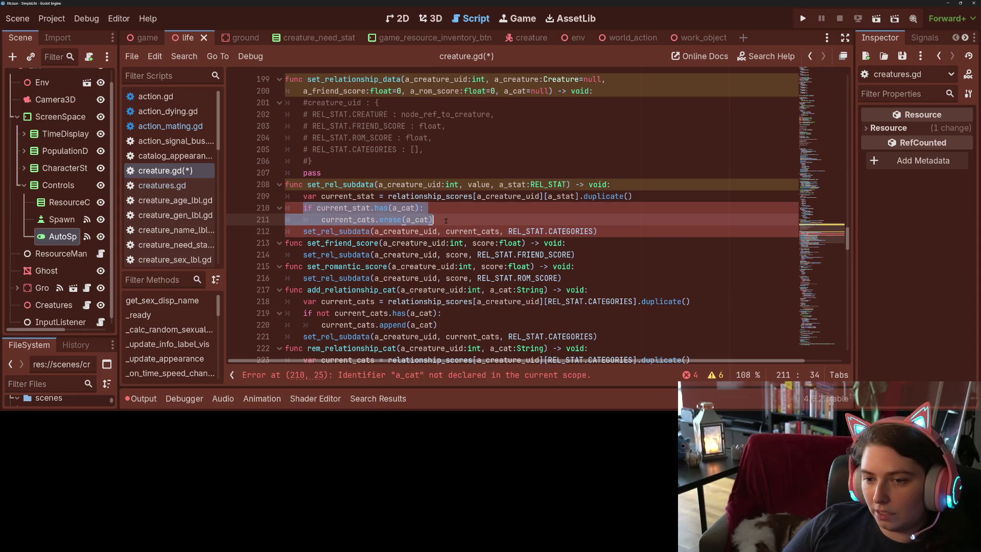
pyautogui.hotkey('ctrl', 'v')
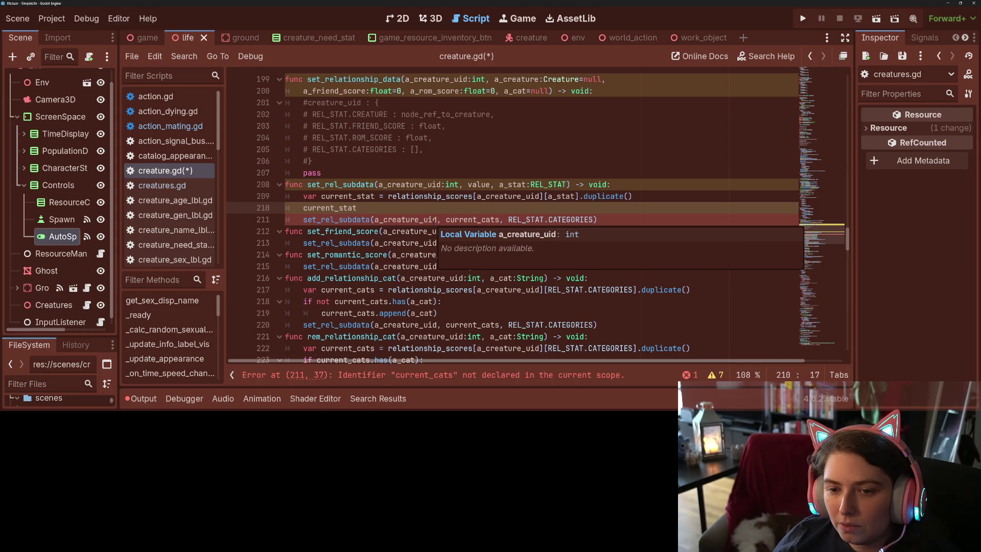
# - Delete the leftover set_rel_subdata call line and save creature.gd
pyautogui.press('Down')
pyautogui.hotkey('ctrl', 'd')
pyautogui.hotkey('shift', 'End')
pyautogui.hotkey('shift', 'Home')
pyautogui.hotkey('shift', 'Home')
pyautogui.press('BackSpace')
pyautogui.press('BackSpace')
pyautogui.hotkey('ctrl', 's')
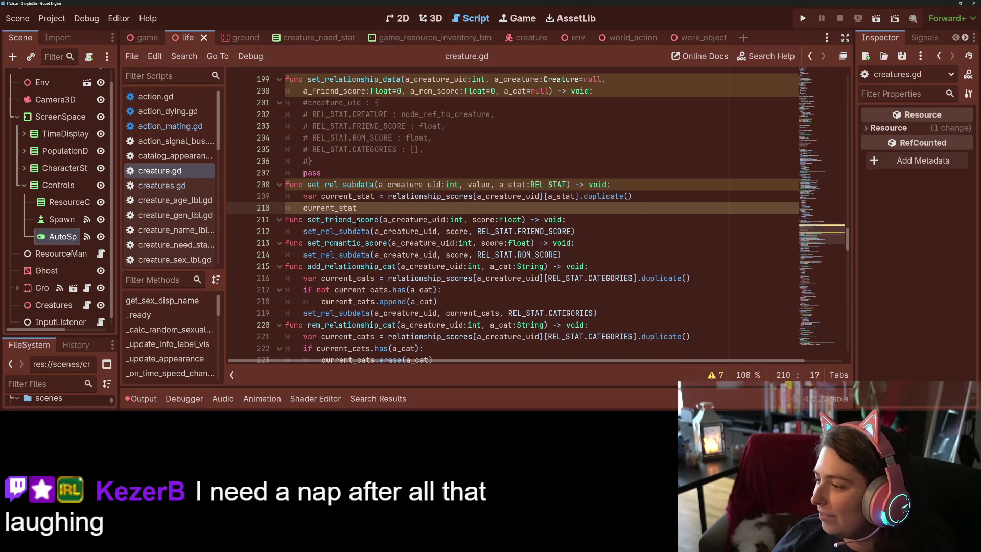
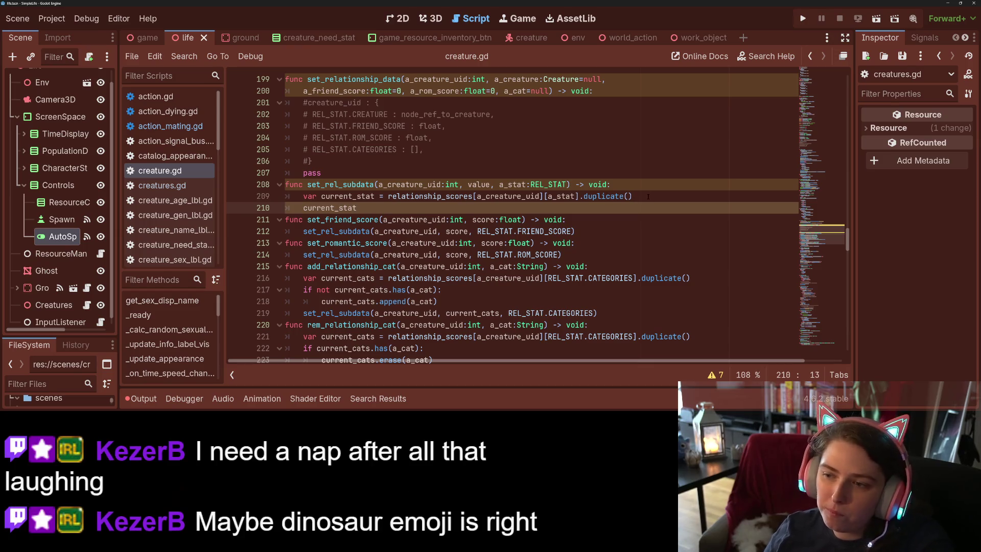
# - Delete the duplicated current_stat copy line and start a fresh line in set_rel_subdata
pyautogui.moveTo(633, 196); pyautogui.dragTo(513, 196)
pyautogui.hotkey('shift', 'Home')
pyautogui.press('BackSpace')
pyautogui.press('BackSpace')
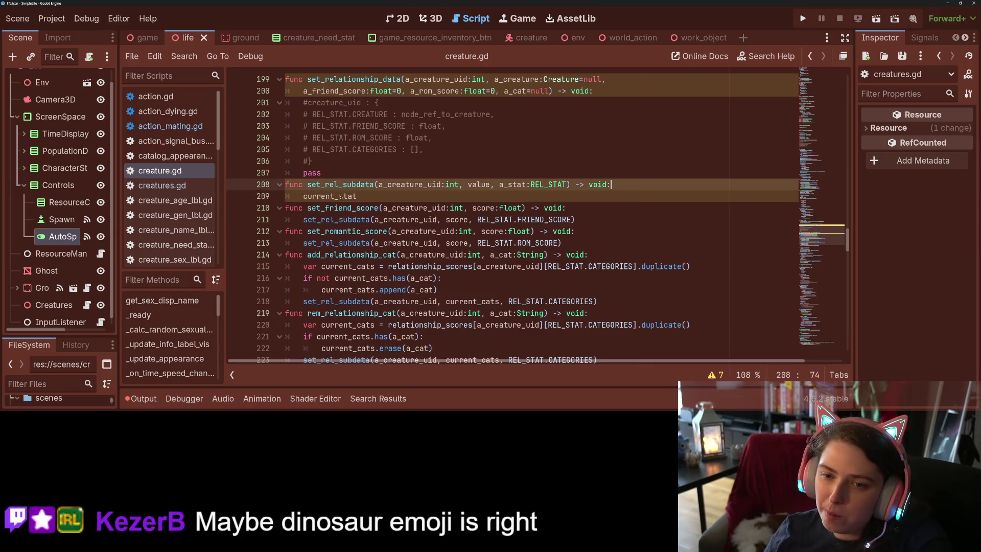
pyautogui.press('Return')
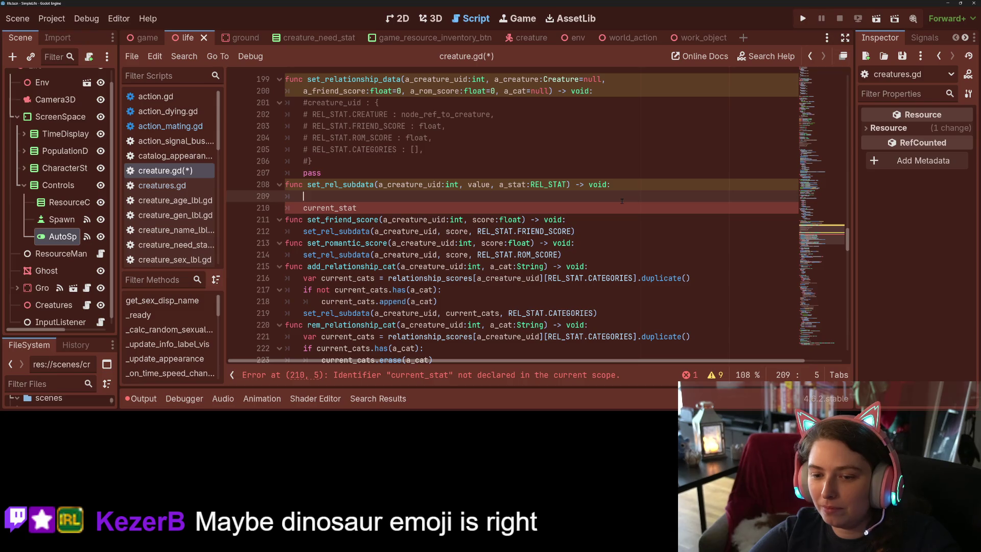
# - Write relationship_scores[a_creature_uid][a_stat] = value with autocomplete and save creature.gd
pyautogui.write('re')
pyautogui.press('Return')
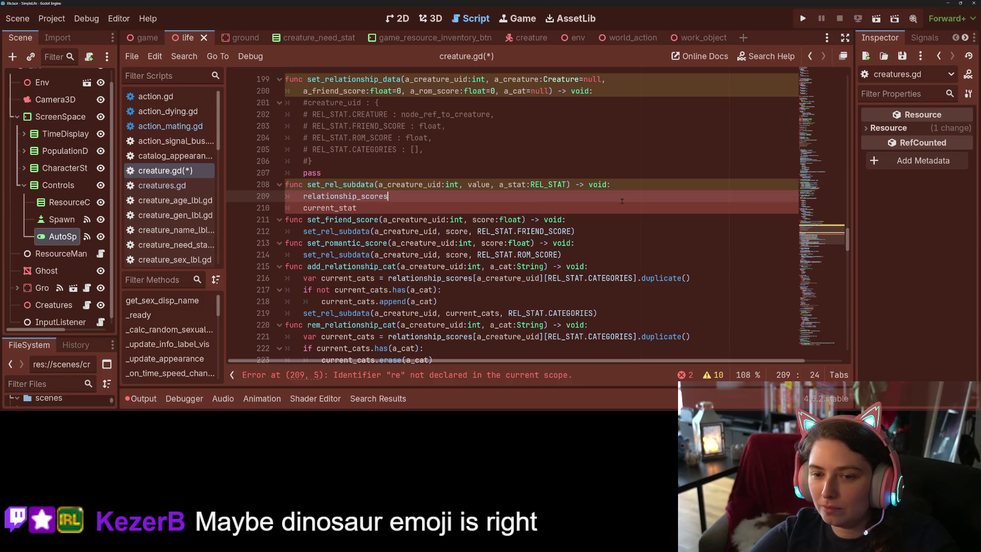
pyautogui.write('.')
pyautogui.press('BackSpace')
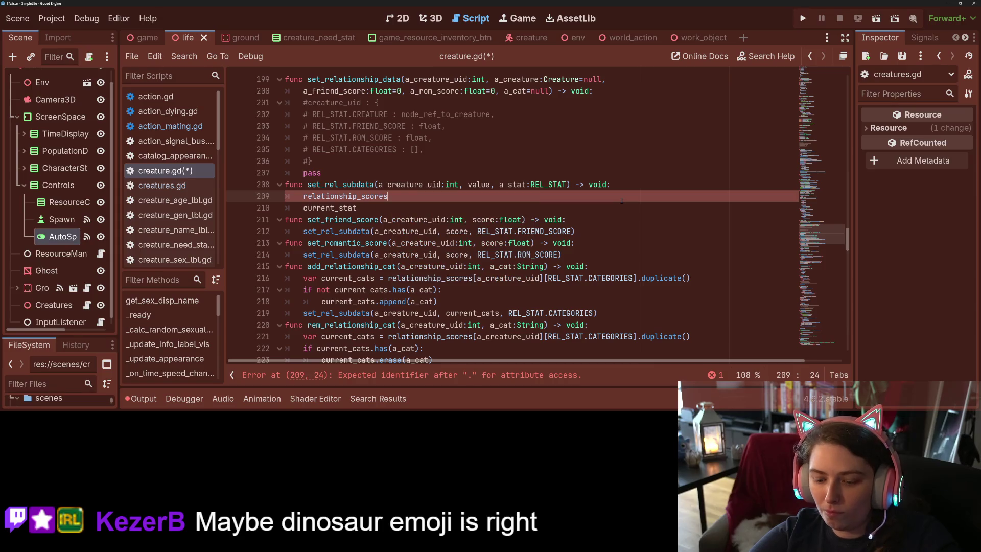
pyautogui.write('[a')
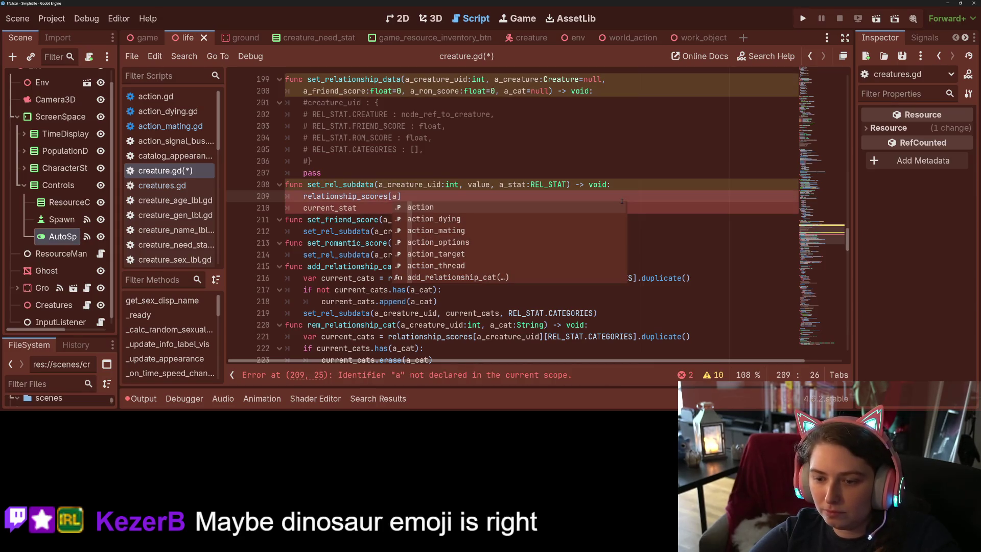
pyautogui.write('_c')
pyautogui.press('Return')
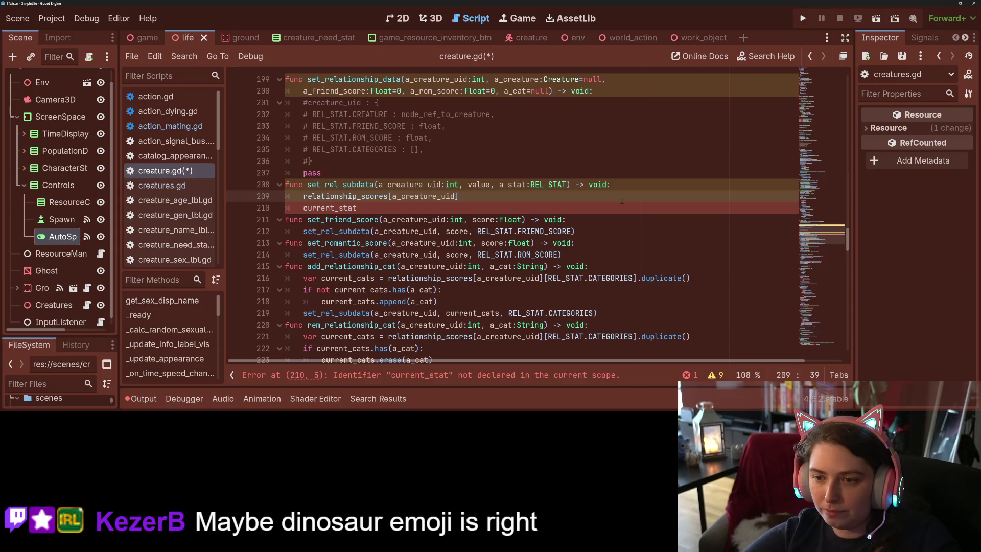
pyautogui.write('[a_stat]')
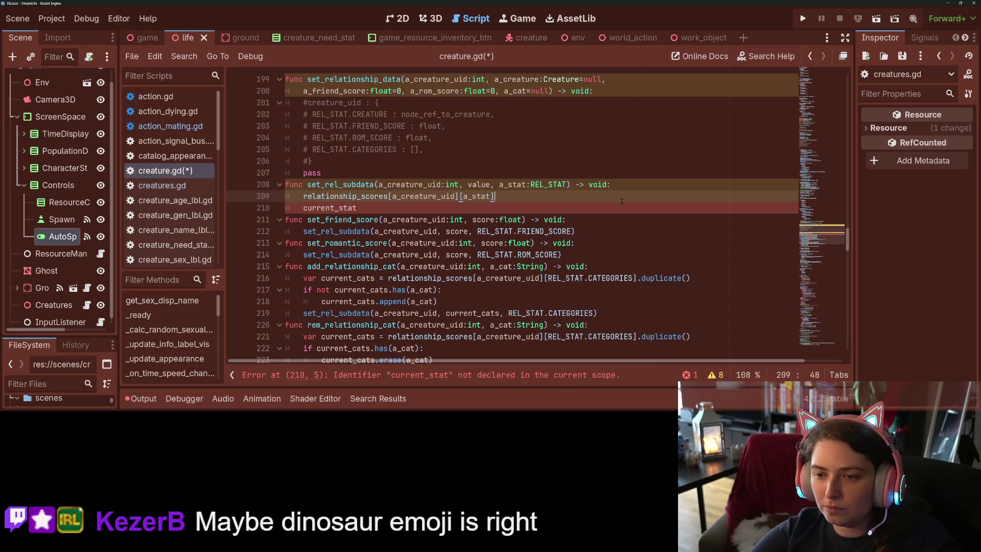
pyautogui.write(' = a')
pyautogui.press('BackSpace')
pyautogui.write('cal')
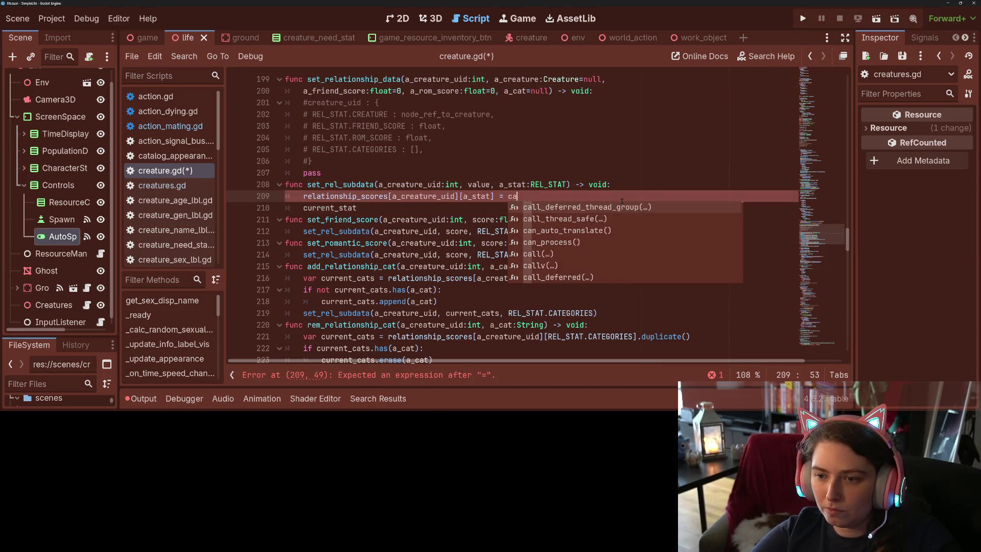
pyautogui.press('BackSpace')
pyautogui.press('BackSpace')
pyautogui.press('BackSpace')
pyautogui.write('val')
pyautogui.press('Return')
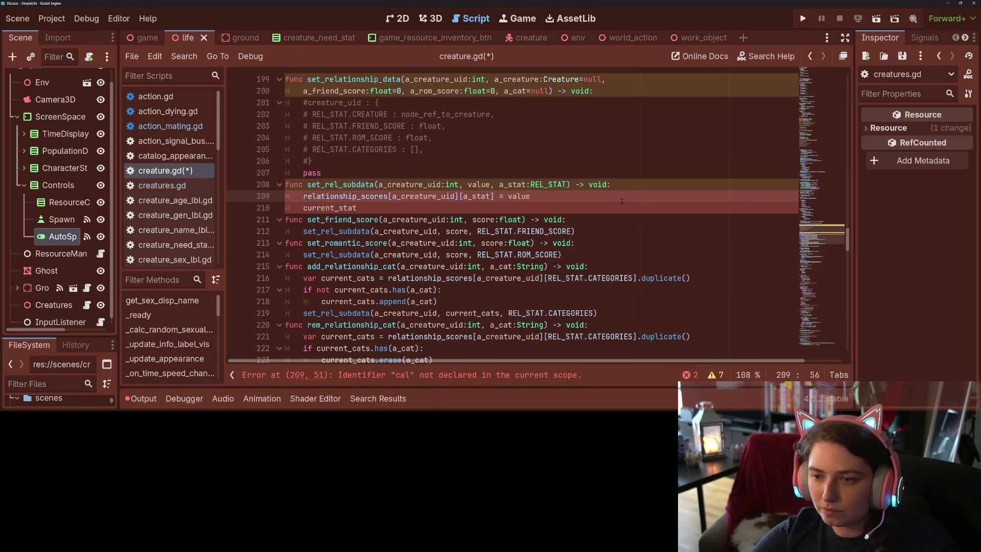
pyautogui.hotkey('ctrl', 's')
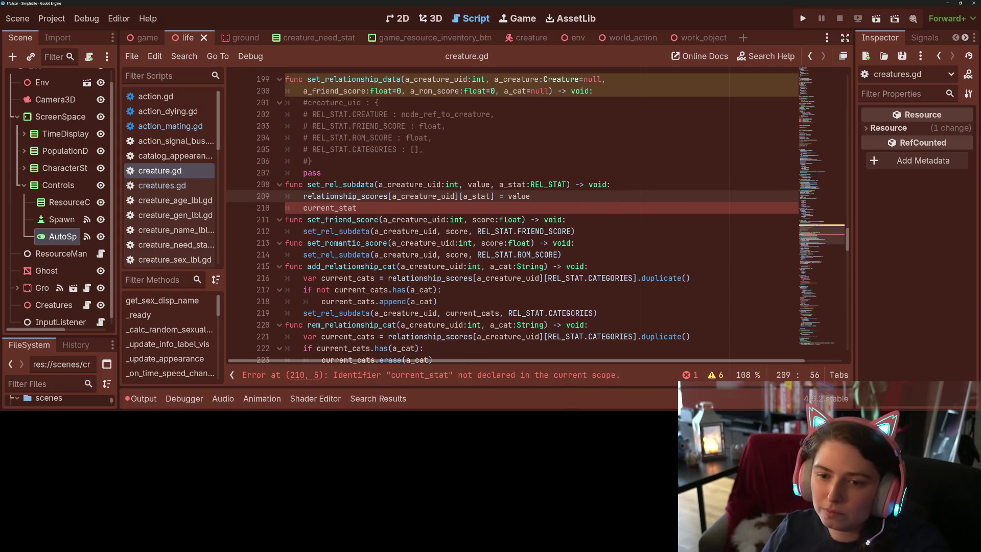
# - Remove the leftover current_stat line and save creature.gd again
pyautogui.moveTo(358, 208); pyautogui.dragTo(280, 209)
pyautogui.press('BackSpace')
pyautogui.press('BackSpace')
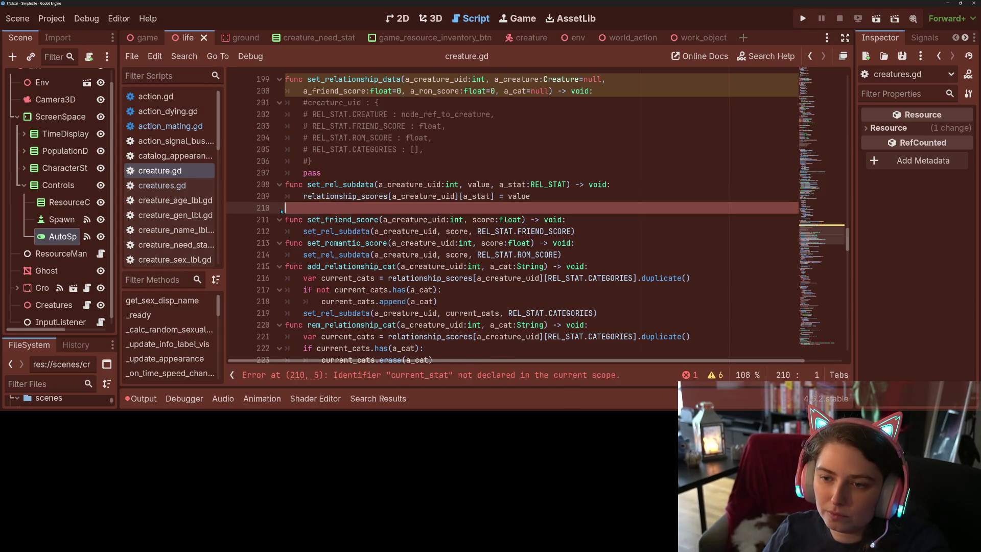
pyautogui.hotkey('ctrl', 's')
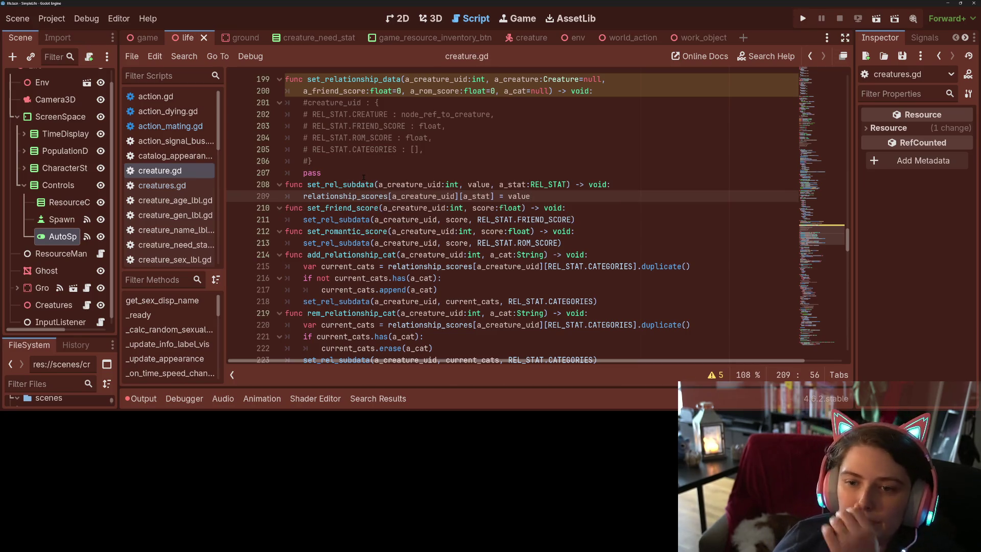
# - Add an 'if not relationship_scores.has(a_creature_uid):' guard at the top of set_rel_subdata
pyautogui.click(362, 178)
pyautogui.doubleClick(360, 183)
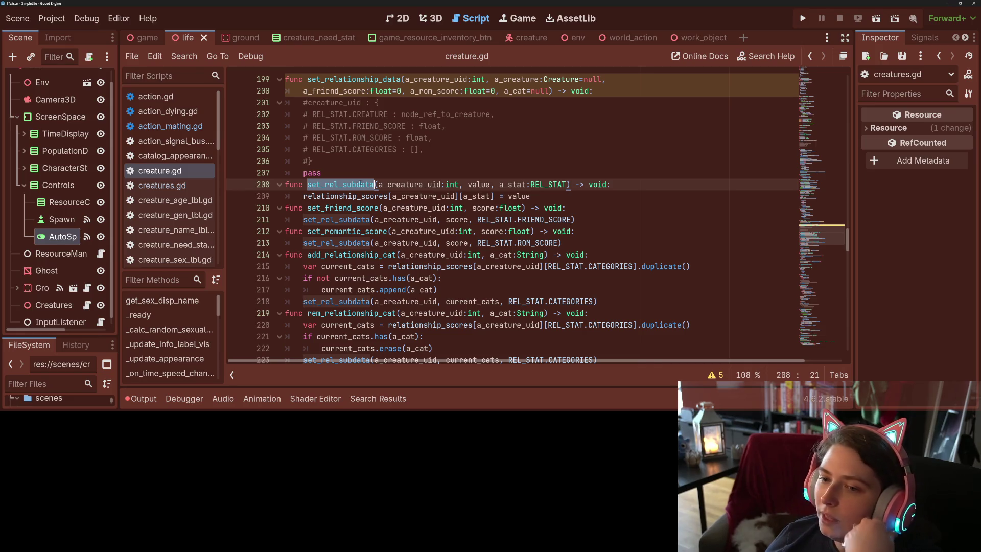
pyautogui.doubleClick(419, 196)
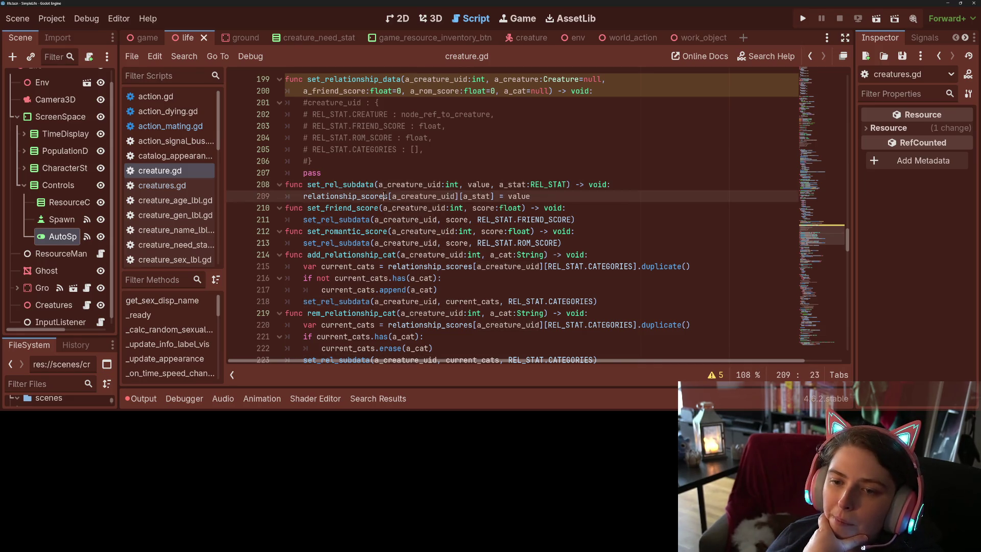
pyautogui.doubleClick(385, 195)
pyautogui.click(386, 196)
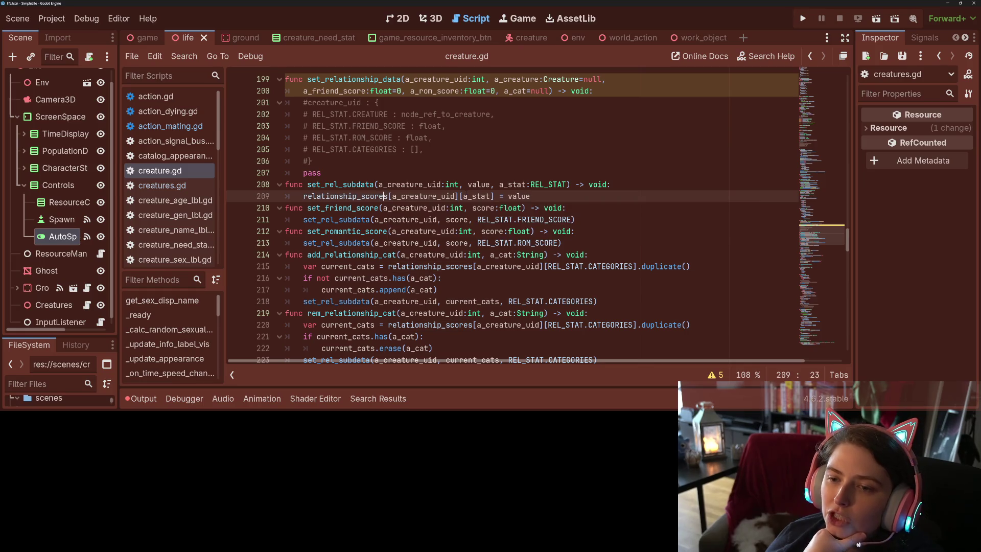
pyautogui.click(634, 189)
pyautogui.press('Return')
pyautogui.write('if not ')
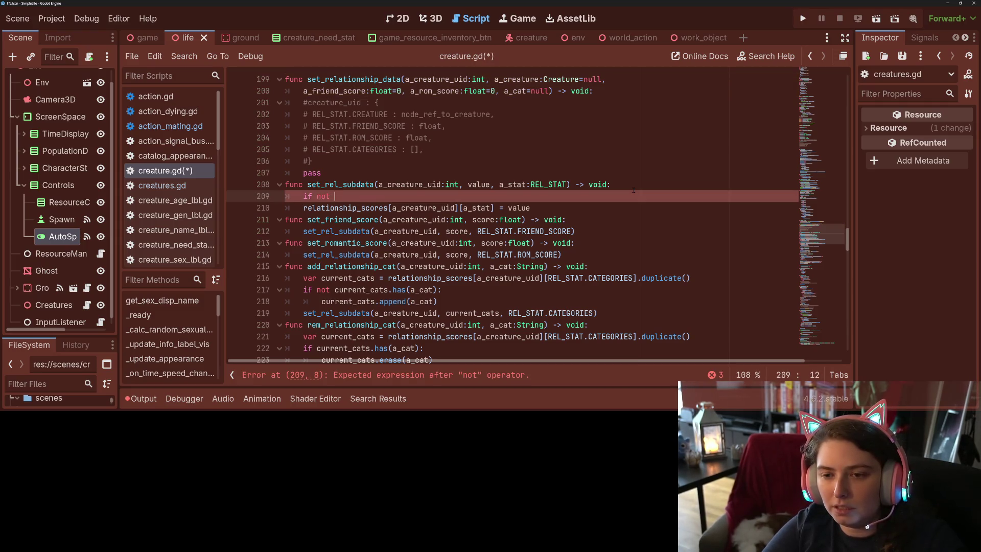
pyautogui.write('rel')
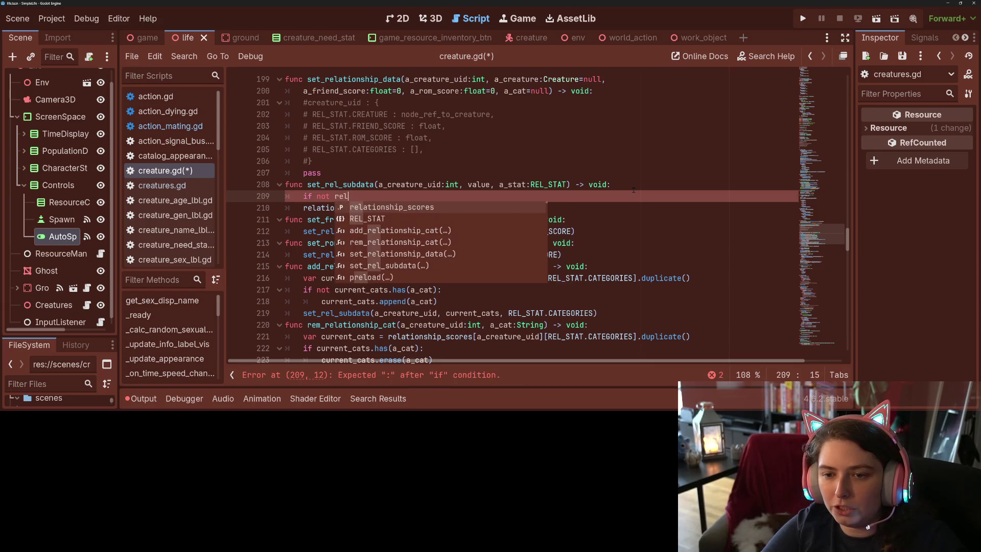
pyautogui.write('ationship_scores.has(')
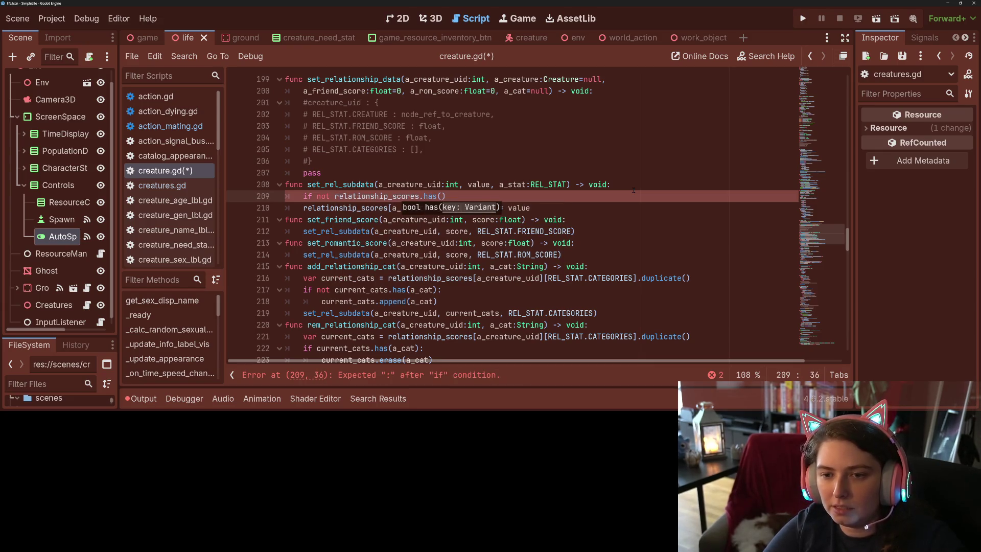
pyautogui.write('a_creature_uid)')
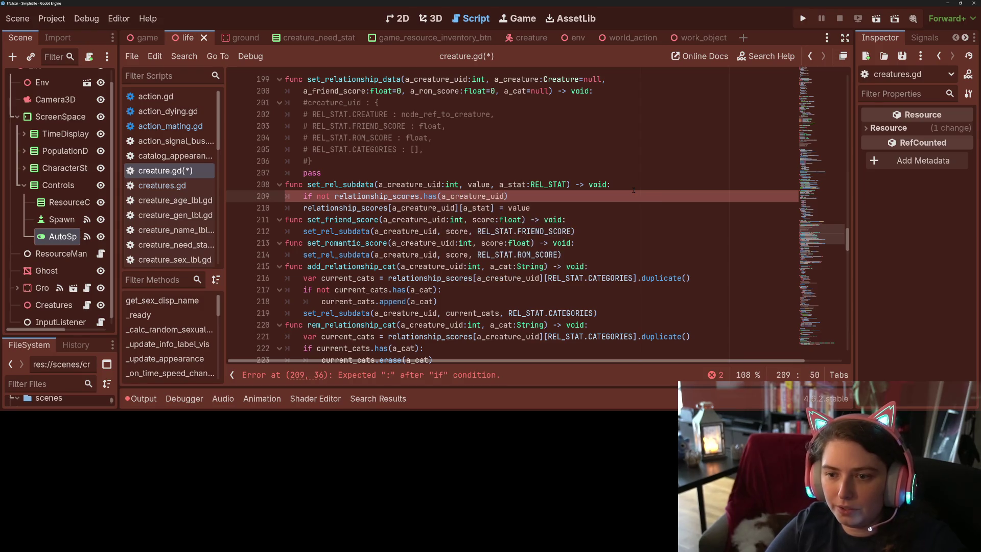
pyautogui.write(':')
pyautogui.press('Return')
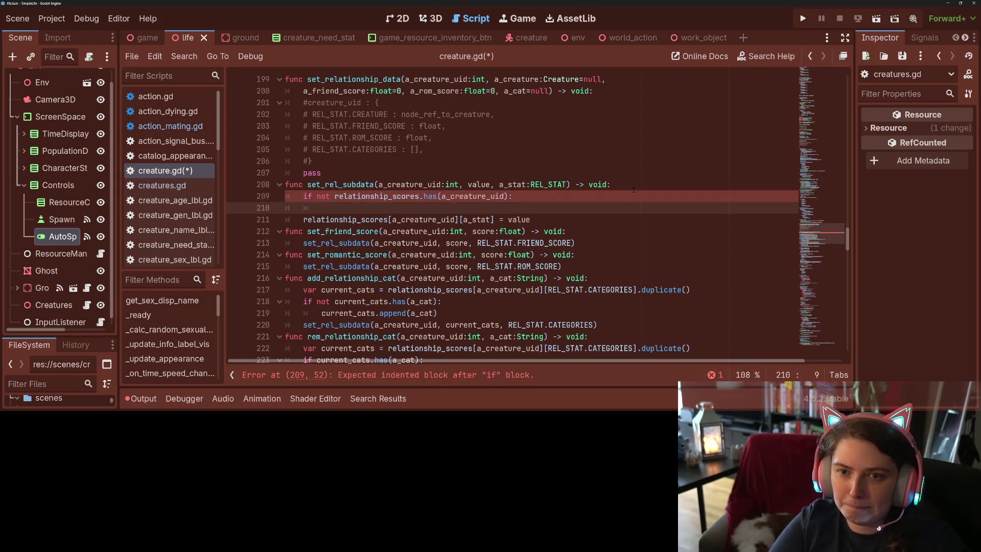
# - Call set_relationship_data(a_creature_uid) inside the guard, save, and select the guard lines
pyautogui.write('set')
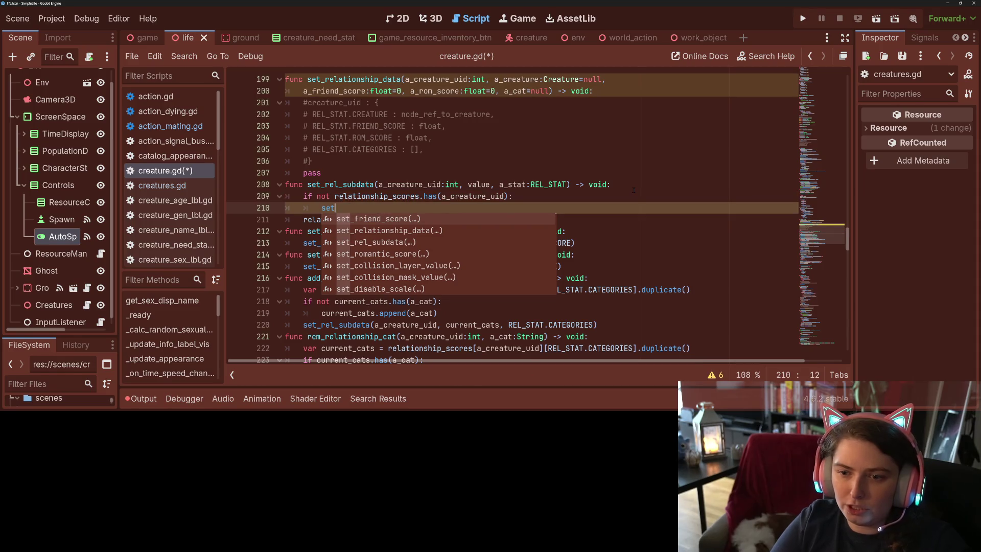
pyautogui.press('Down')
pyautogui.press('Return')
pyautogui.write('a_creature_uid')
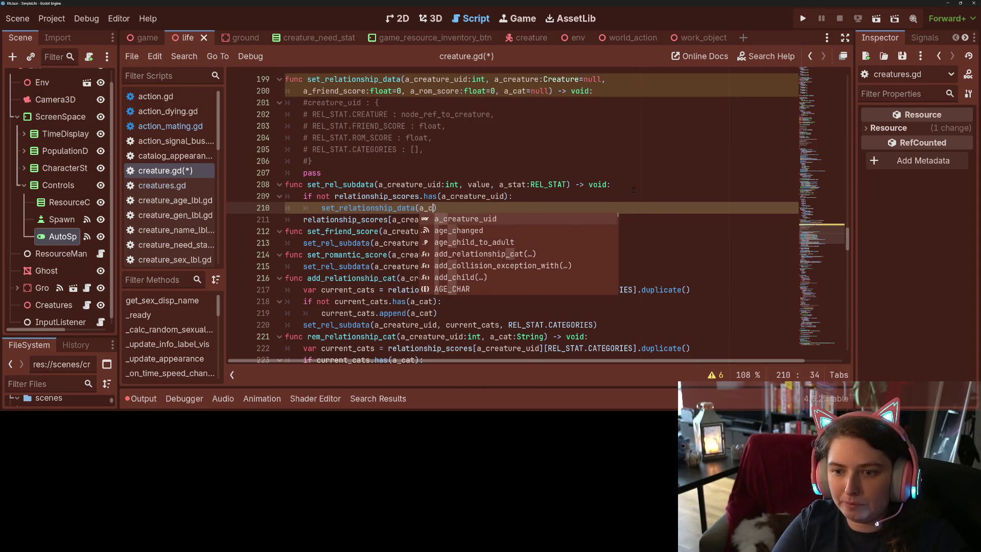
pyautogui.write(',')
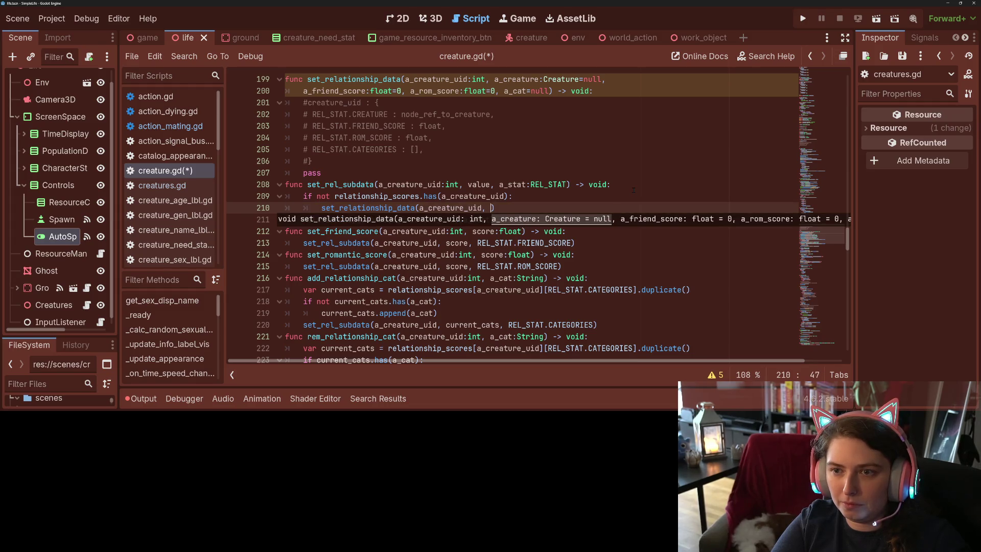
pyautogui.press('BackSpace')
pyautogui.press('BackSpace')
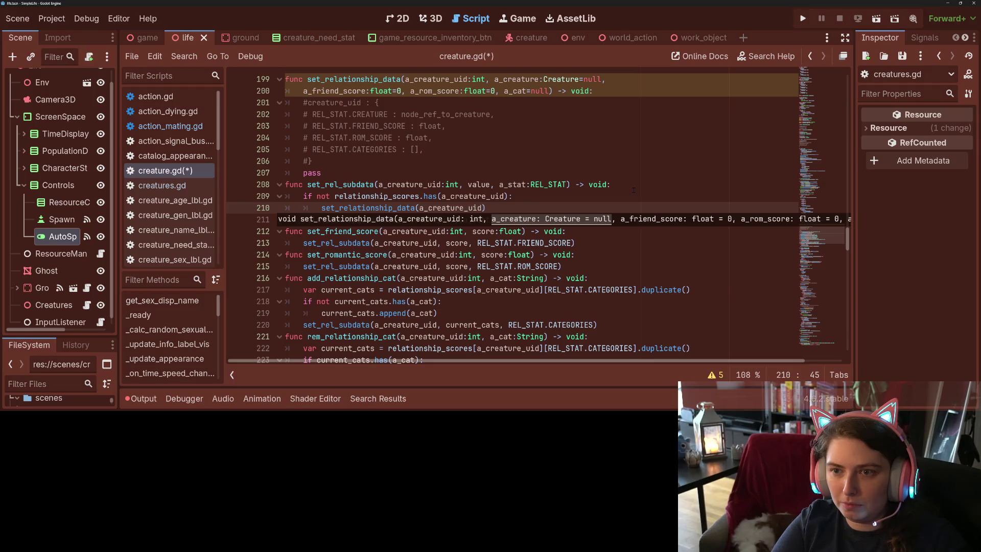
pyautogui.hotkey('ctrl', 's')
pyautogui.press('Down')
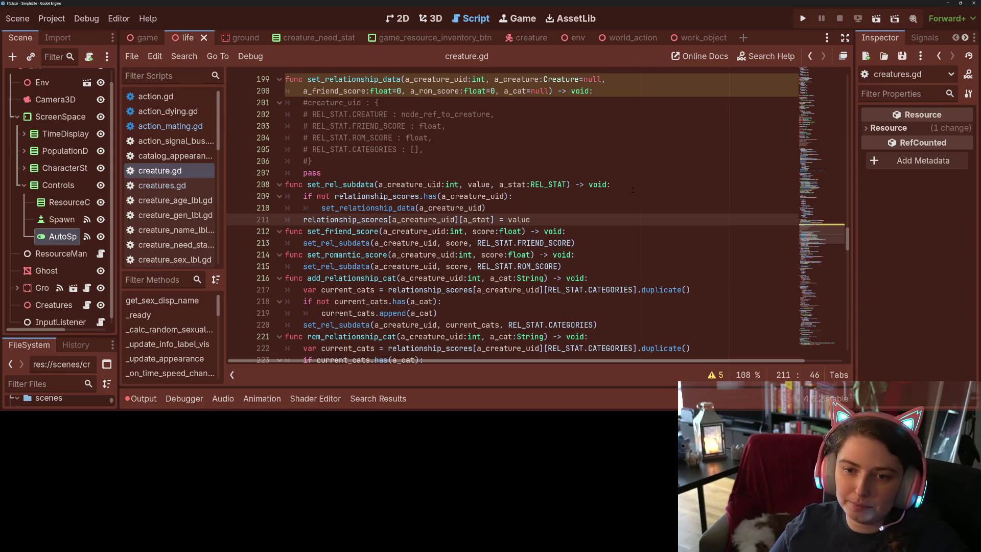
pyautogui.press('Up')
pyautogui.press('Up')
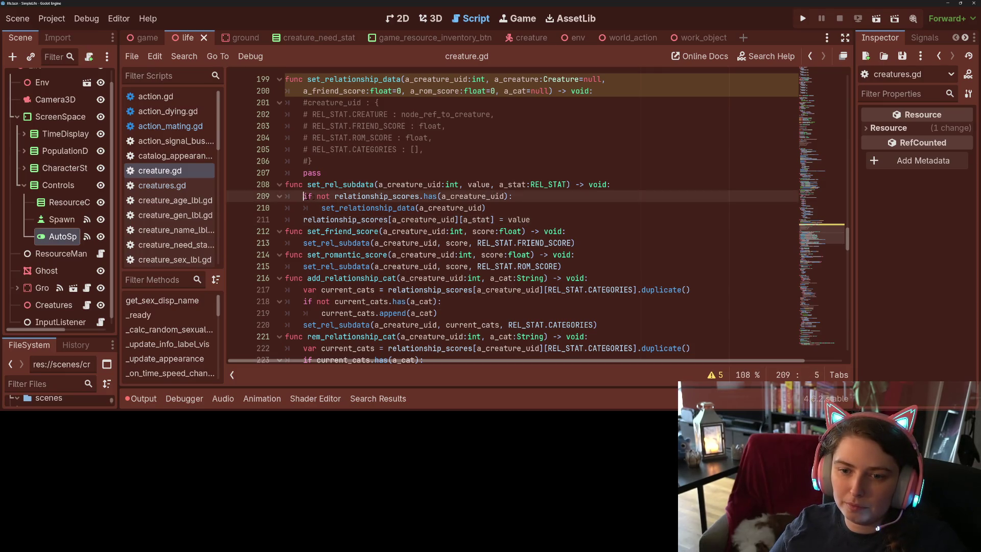
pyautogui.moveTo(305, 197); pyautogui.dragTo(550, 211)
pyautogui.hotkey('ctrl', 'c')
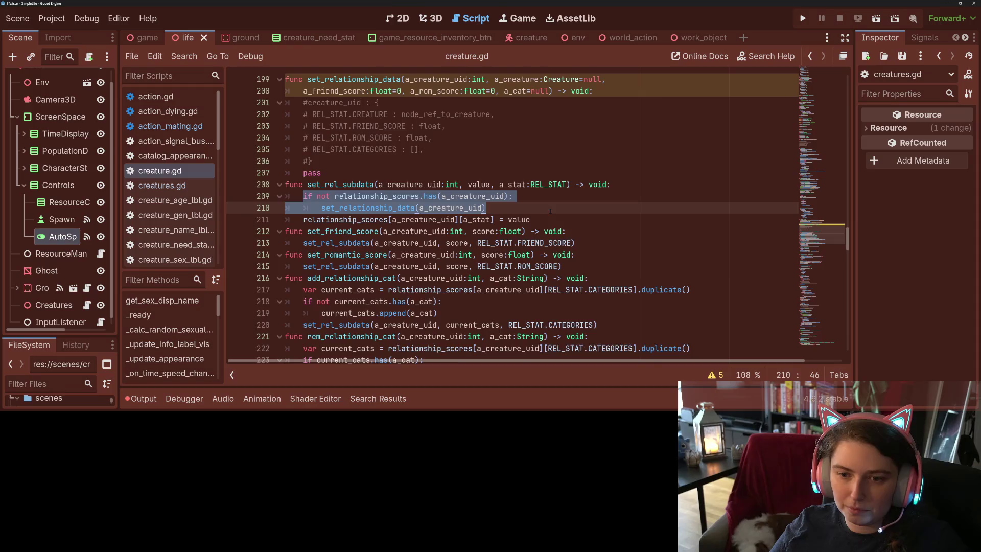
# - Paste the missing-entry guard under the add_relationship_cat and rem_relationship_cat headers and save
pyautogui.scroll(-3, 550, 211)
pyautogui.click(439, 208)
pyautogui.click(593, 172)
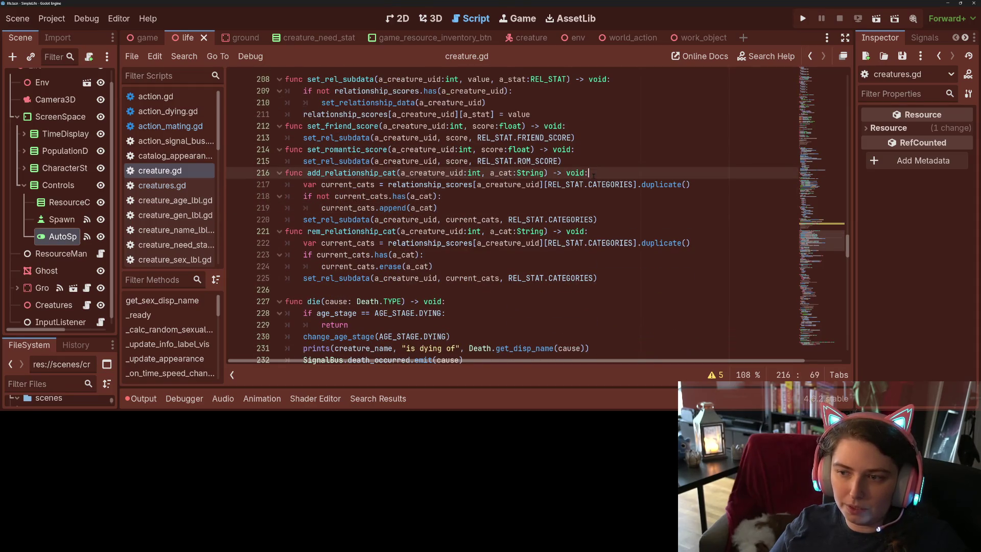
pyautogui.press('Return')
pyautogui.hotkey('ctrl', 'v')
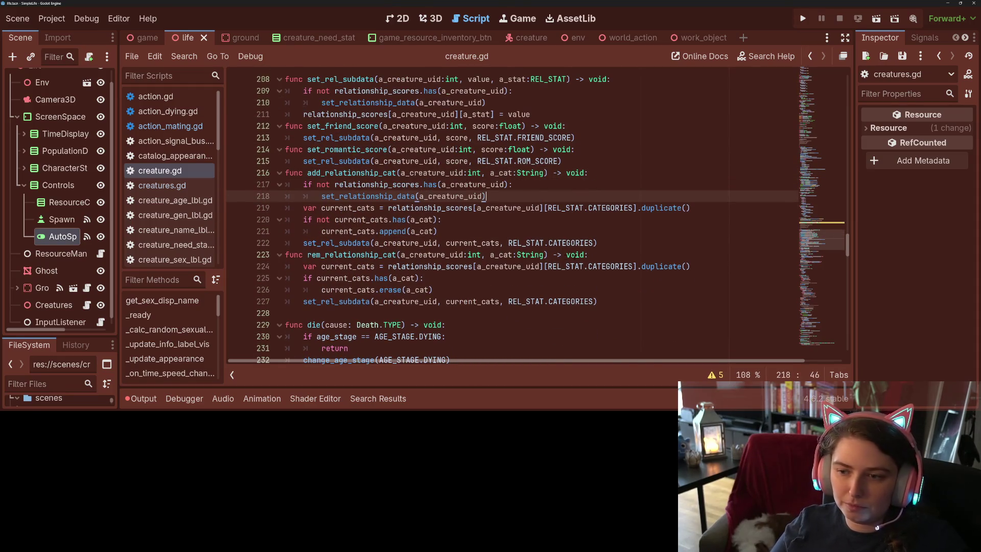
pyautogui.click(603, 255)
pyautogui.press('Return')
pyautogui.hotkey('ctrl', 'v')
pyautogui.hotkey('ctrl', 's')
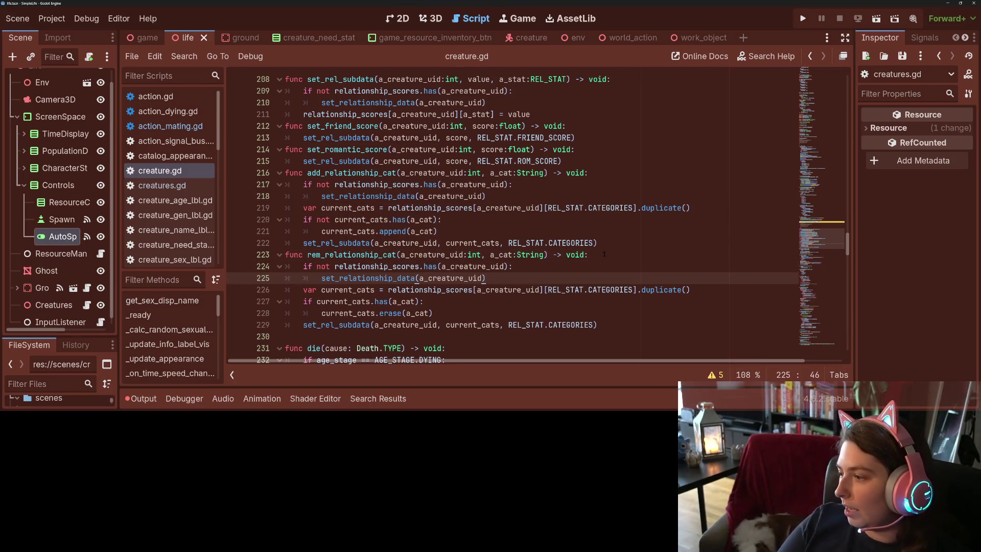
# - Jump to set_relationship_data's definition and add a line after its commented layout block
pyautogui.click(474, 278)
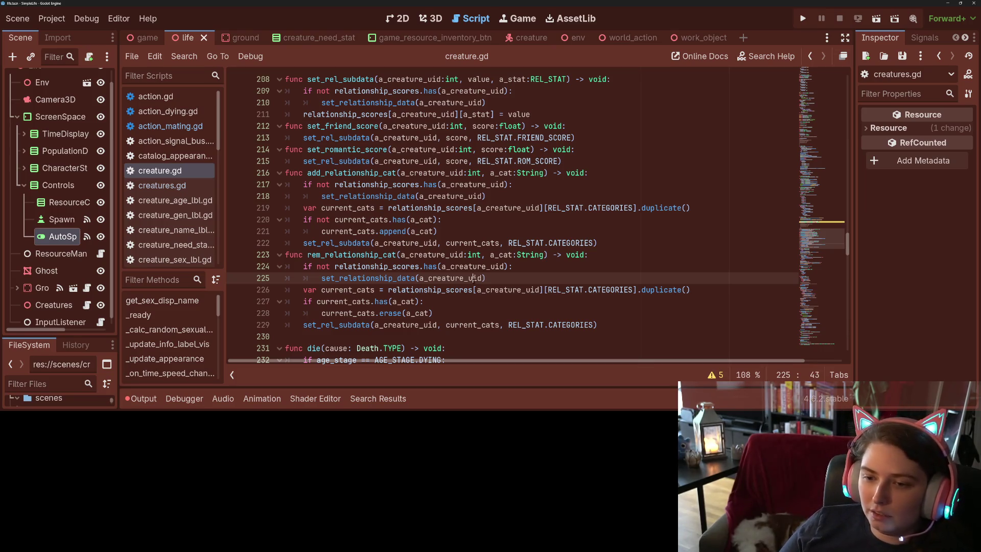
pyautogui.keyDown('ctrl'); pyautogui.click(357, 278); pyautogui.keyUp('ctrl')
pyautogui.click(339, 171)
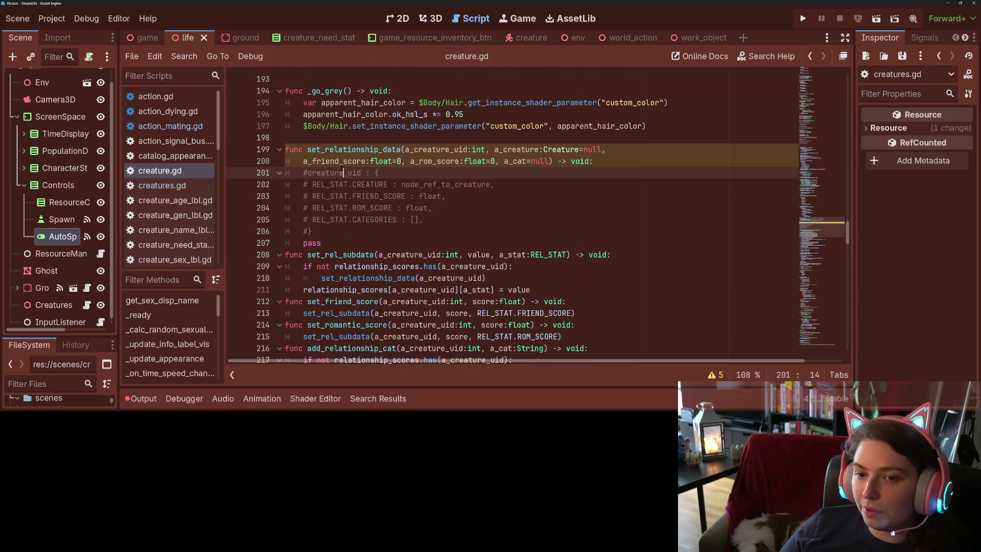
pyautogui.click(342, 232)
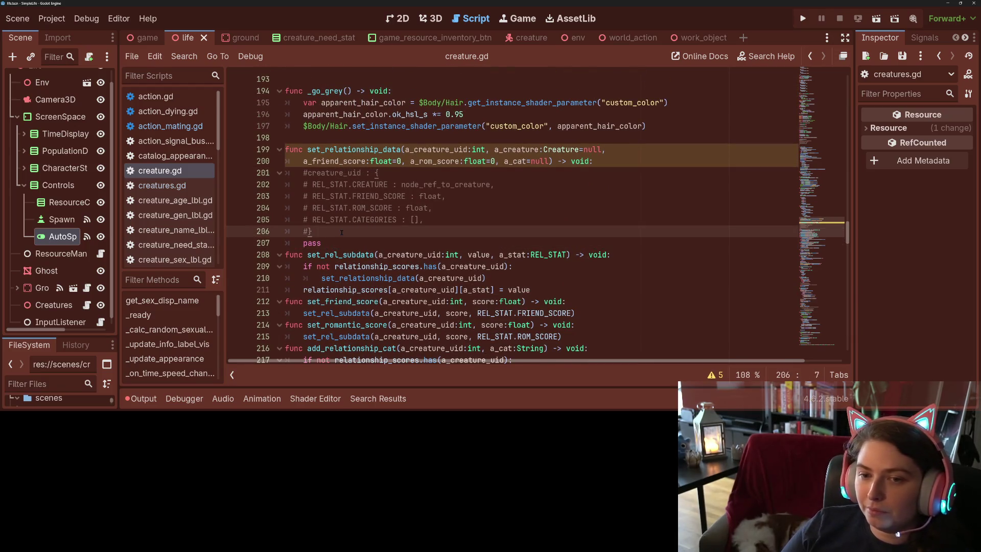
pyautogui.press('Return')
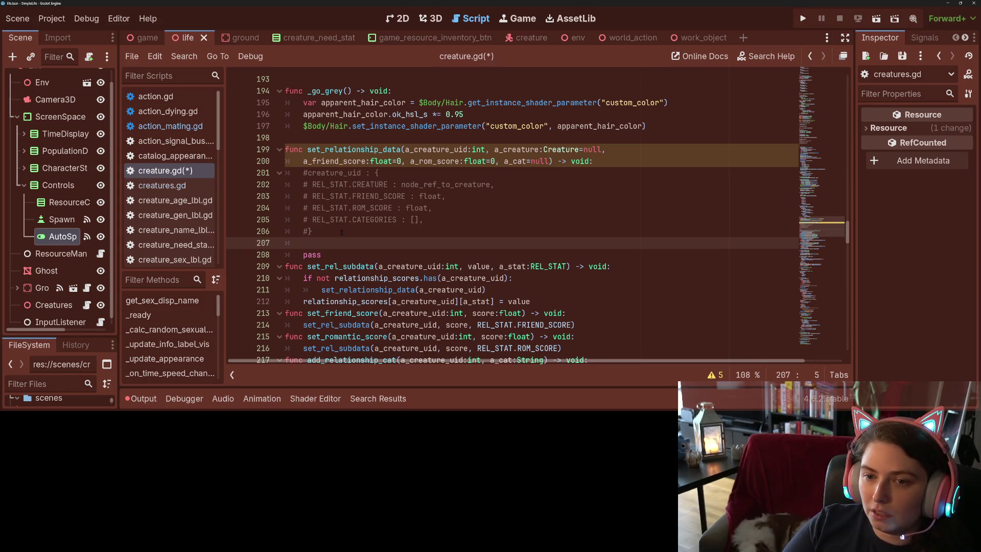
# - Write the condition 'if relationship_scores.has(a_creature_uid):' in set_relationship_data using autocomplete
pyautogui.write('if')
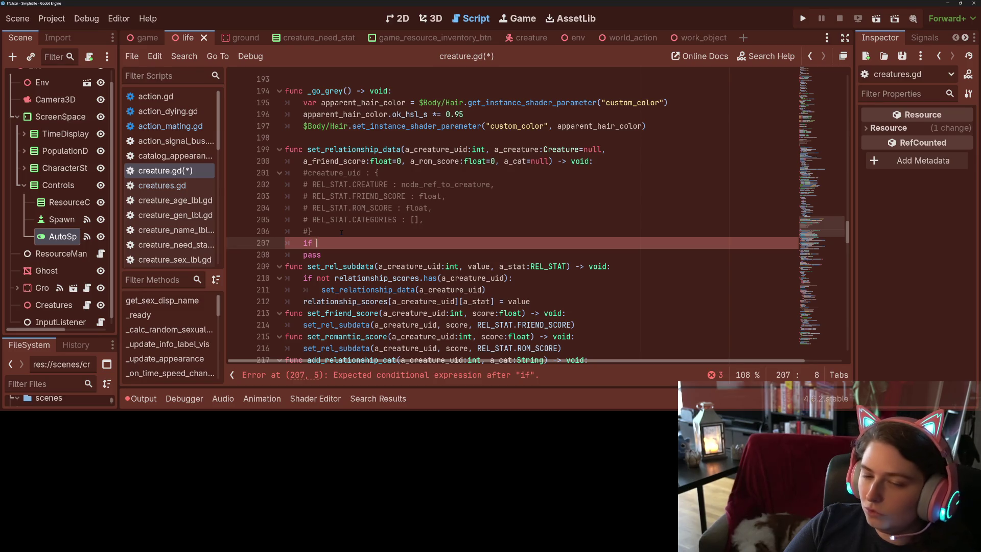
pyautogui.write('re')
pyautogui.press('Down')
pyautogui.press('Return')
pyautogui.write('.has')
pyautogui.press('Return')
pyautogui.write('a_c')
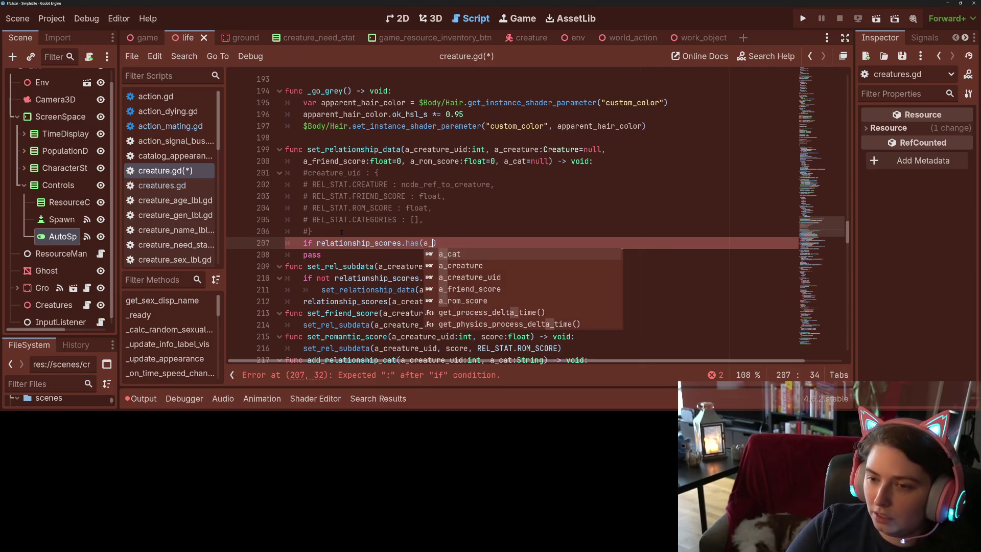
pyautogui.press('Down')
pyautogui.press('Down')
pyautogui.press('Return')
pyautogui.press('Right')
pyautogui.write(':')
# - Make that condition's body a plain return for the early exit
pyautogui.press('Return')
pyautogui.write('re')
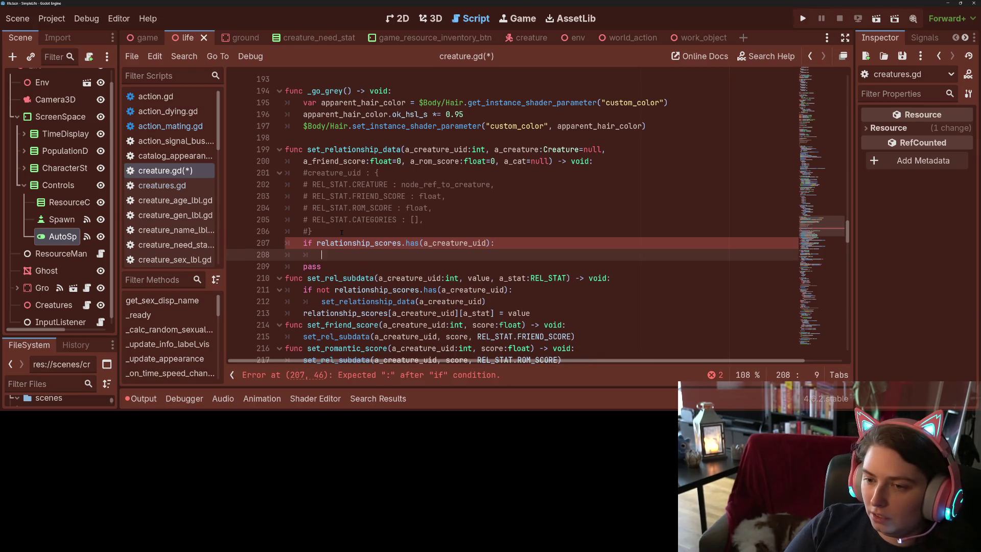
pyautogui.write('turn')
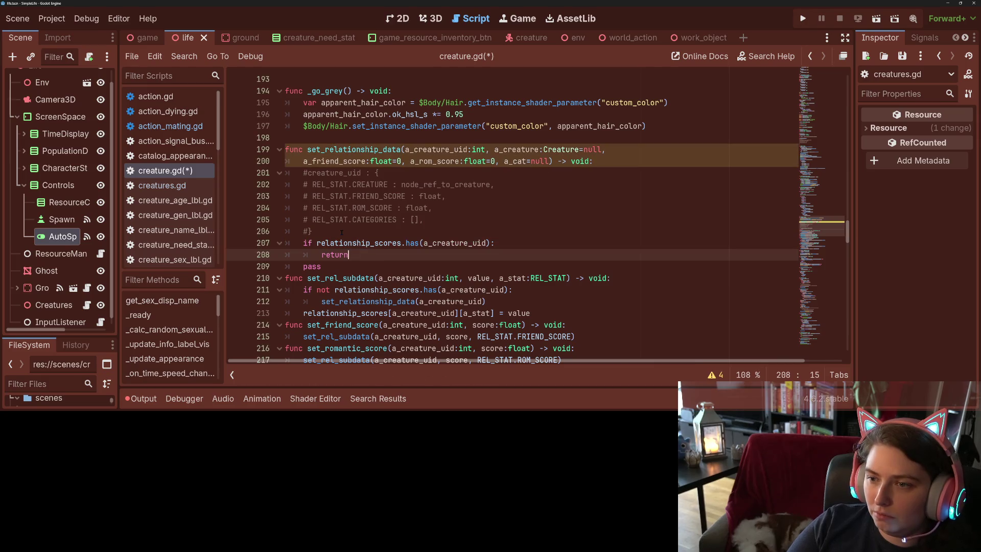
pyautogui.scroll(-1, 341, 232)
pyautogui.doubleClick(340, 243)
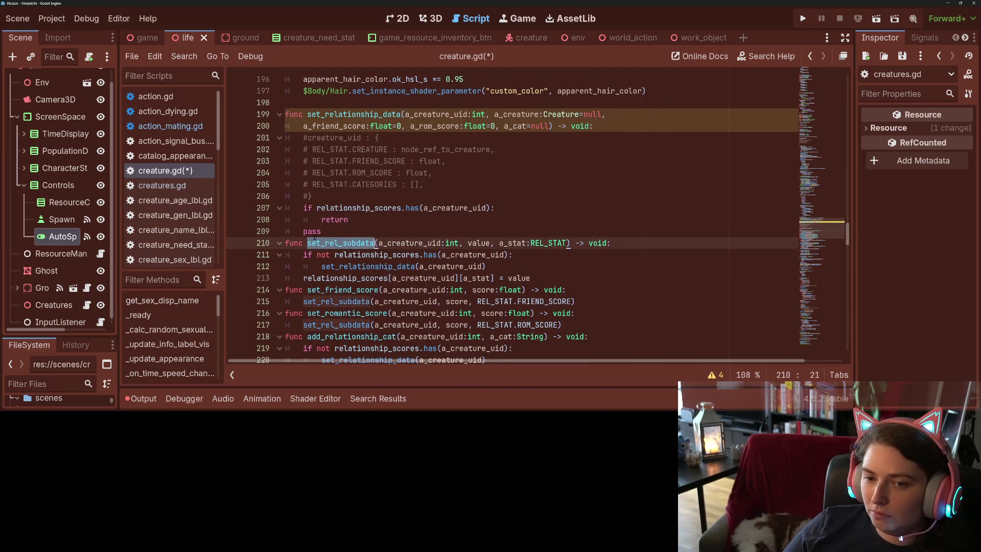
# - Replace pass with 'var new_data = {' and begin new_data.merge with REL_STAT.CREATURE: a_creature
pyautogui.doubleClick(313, 231)
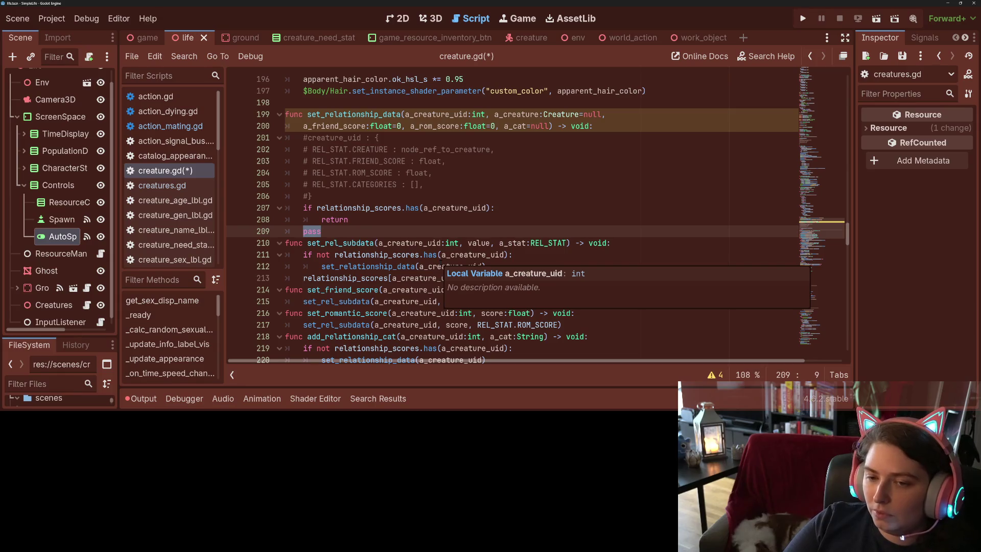
pyautogui.write('var new_data = {')
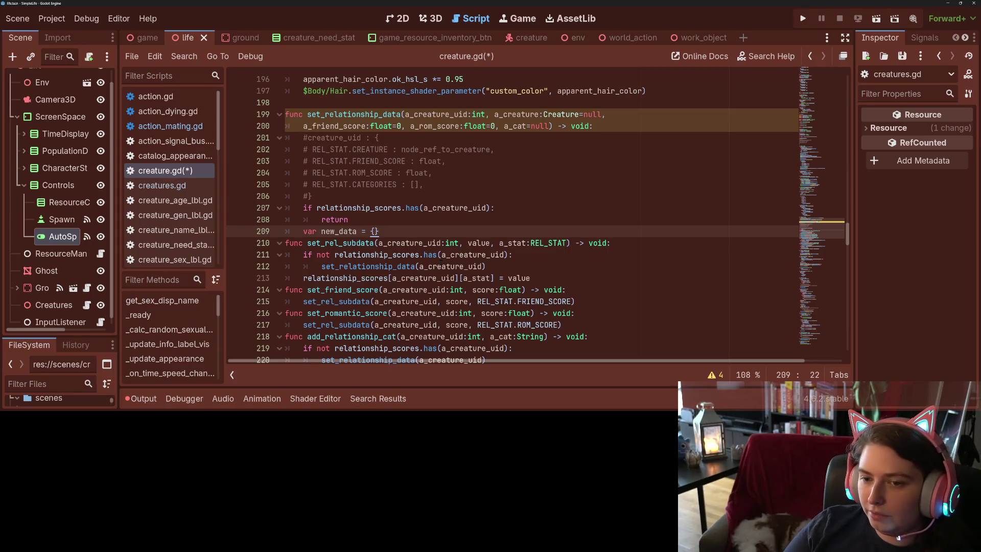
pyautogui.press('Return')
pyautogui.write('new_data.')
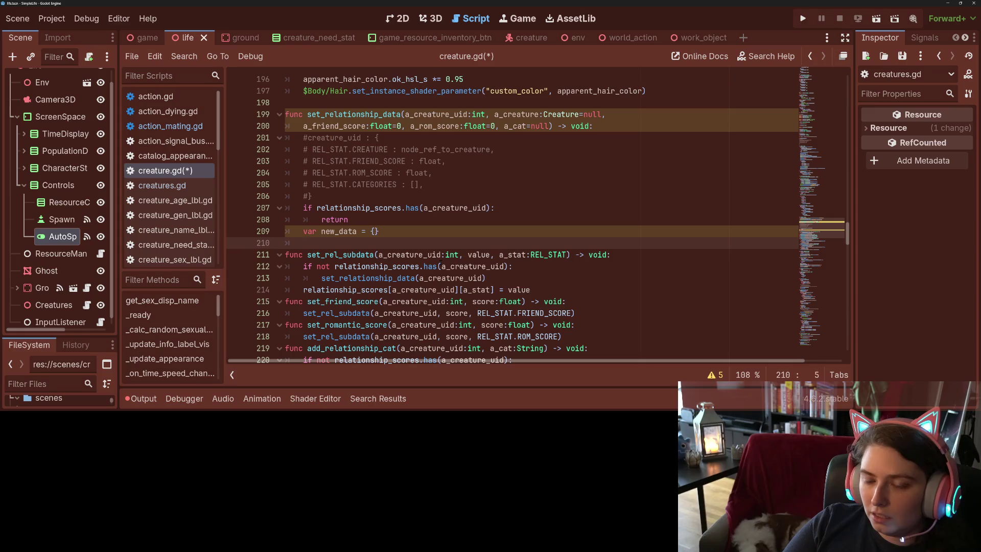
pyautogui.write('merge({')
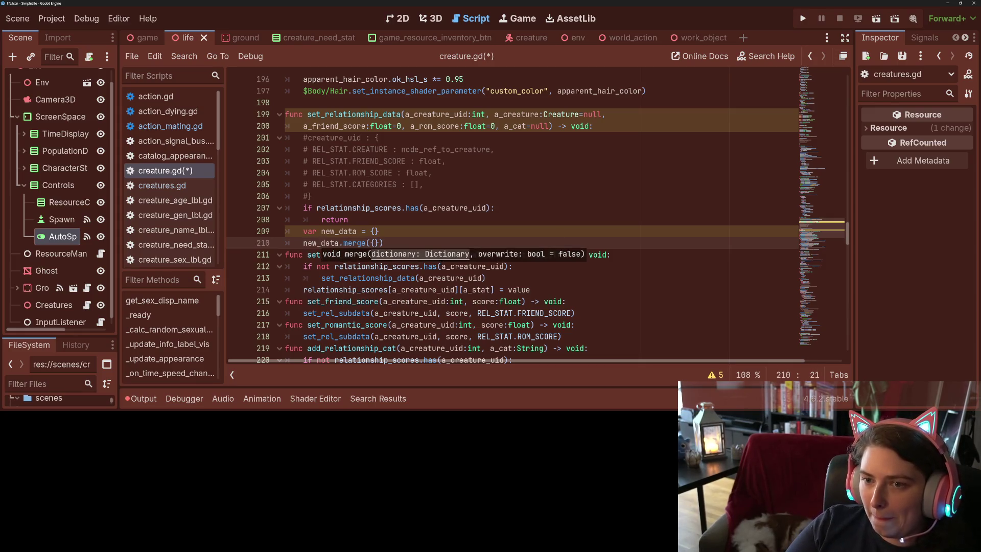
pyautogui.write('REL_STAT')
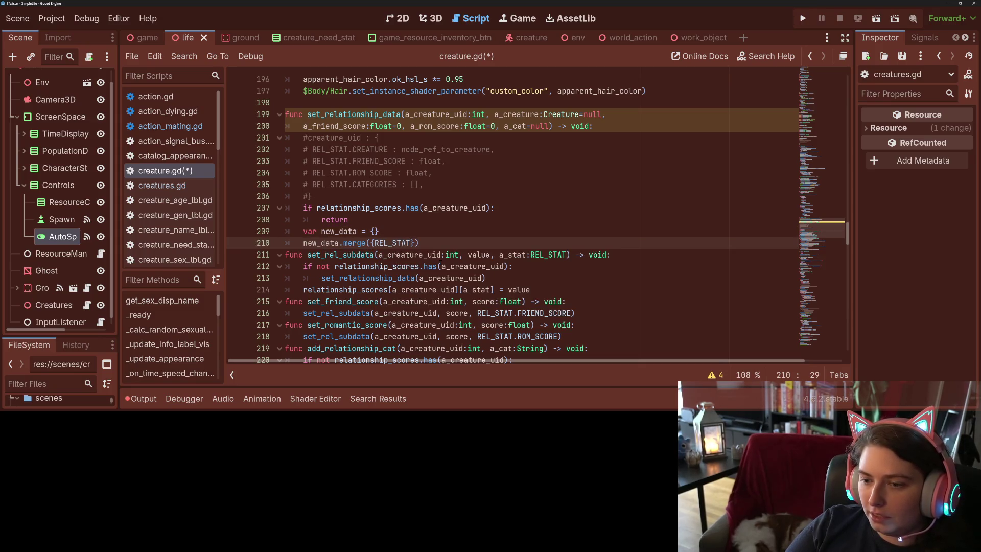
pyautogui.write('.')
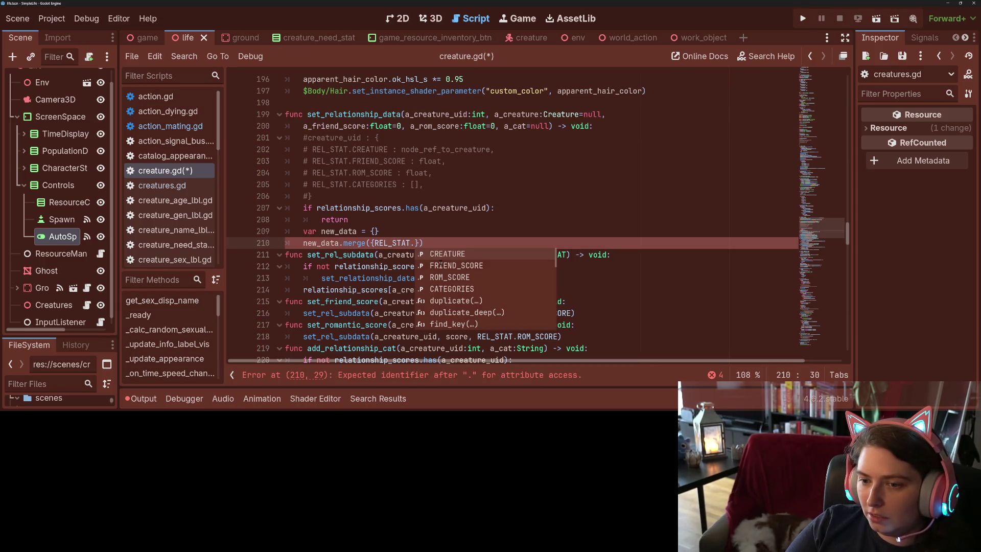
pyautogui.write('F')
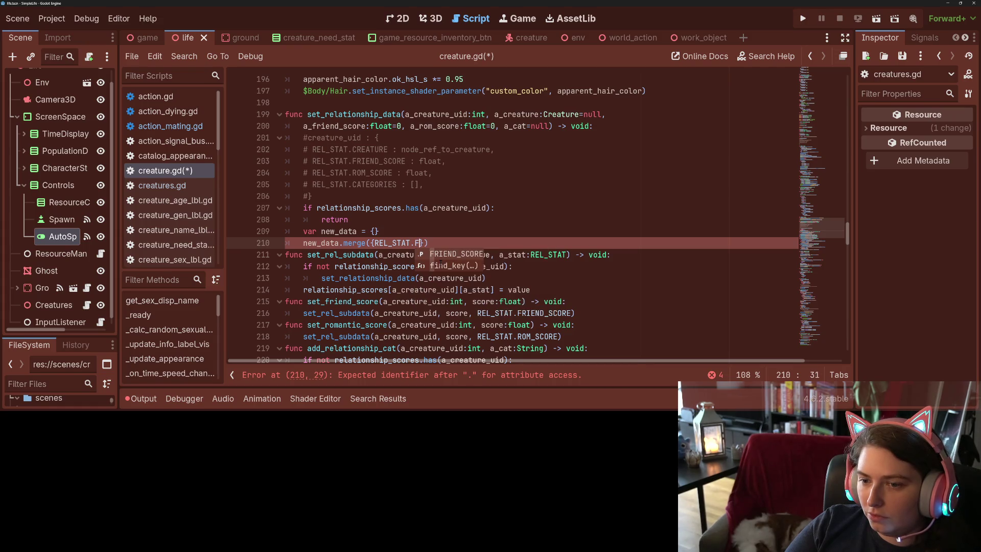
pyautogui.press('BackSpace')
pyautogui.write('C')
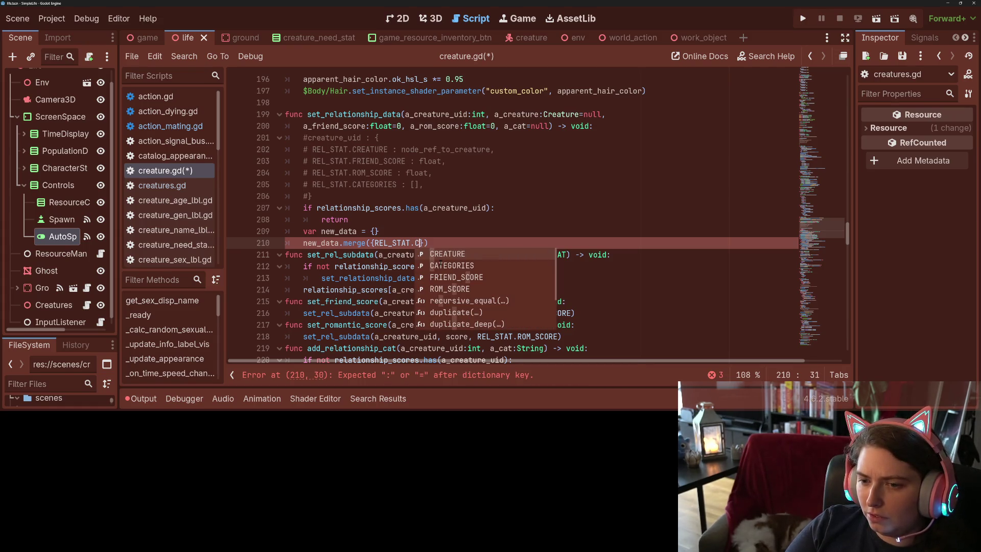
pyautogui.press('Return')
pyautogui.write(': n')
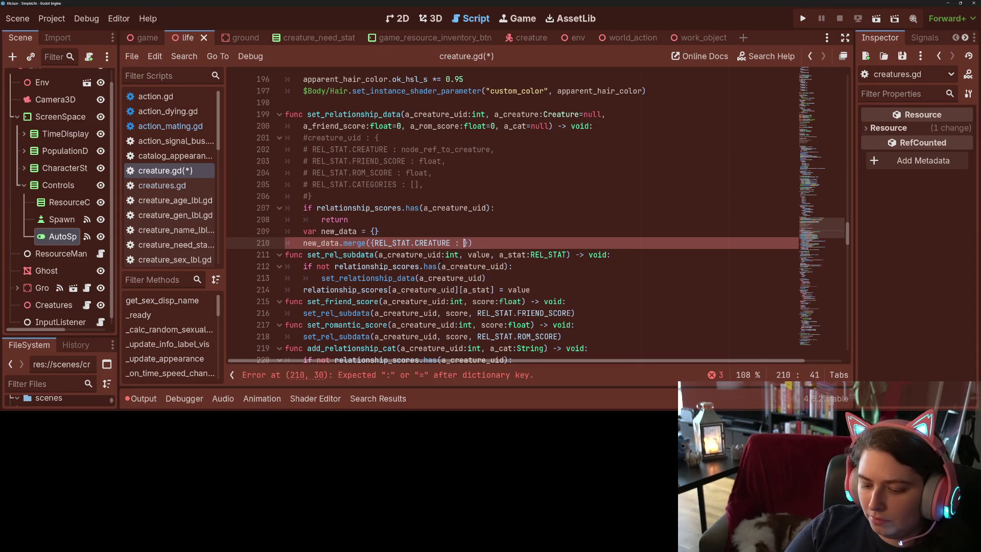
pyautogui.press('BackSpace')
pyautogui.write('a')
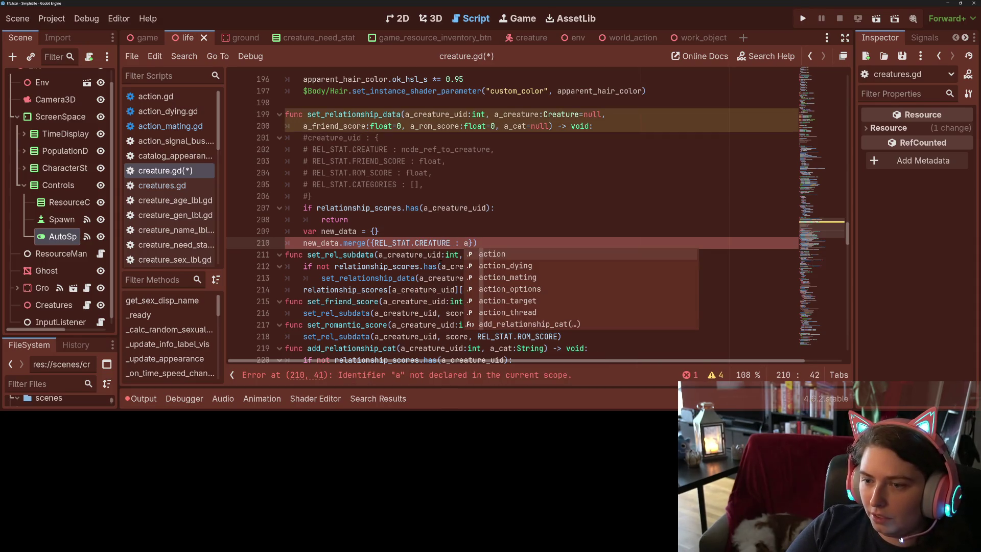
pyautogui.write('_creature')
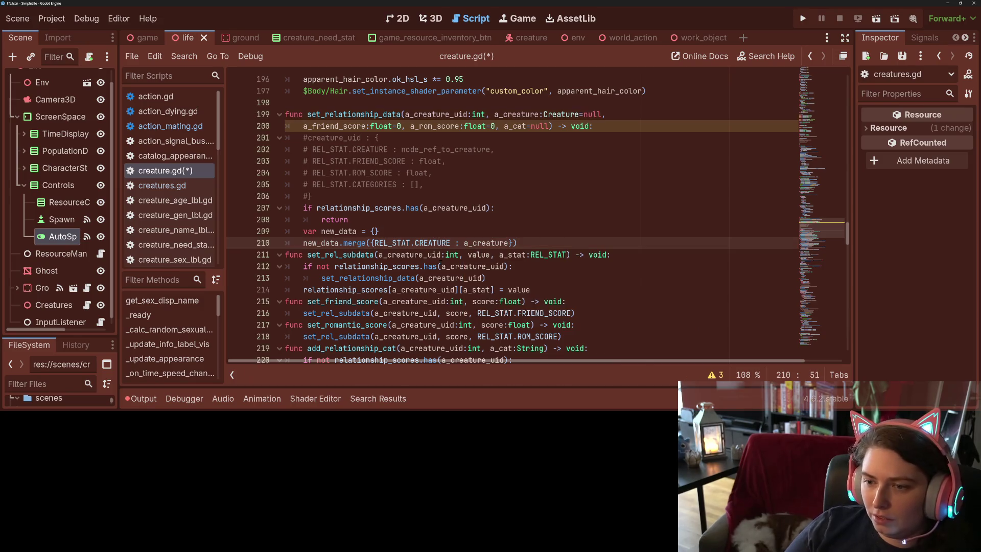
pyautogui.write(', REL_STAT.')
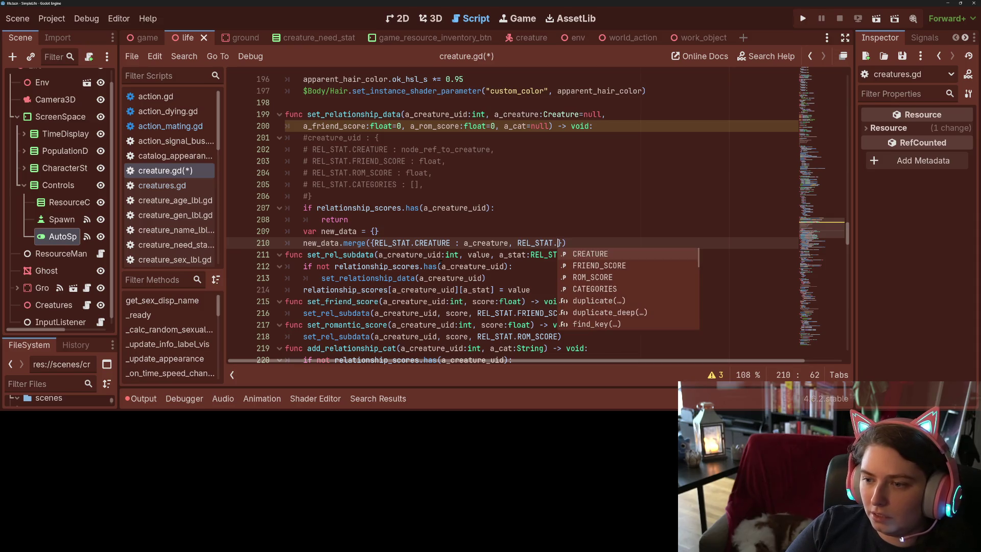
pyautogui.write('f')
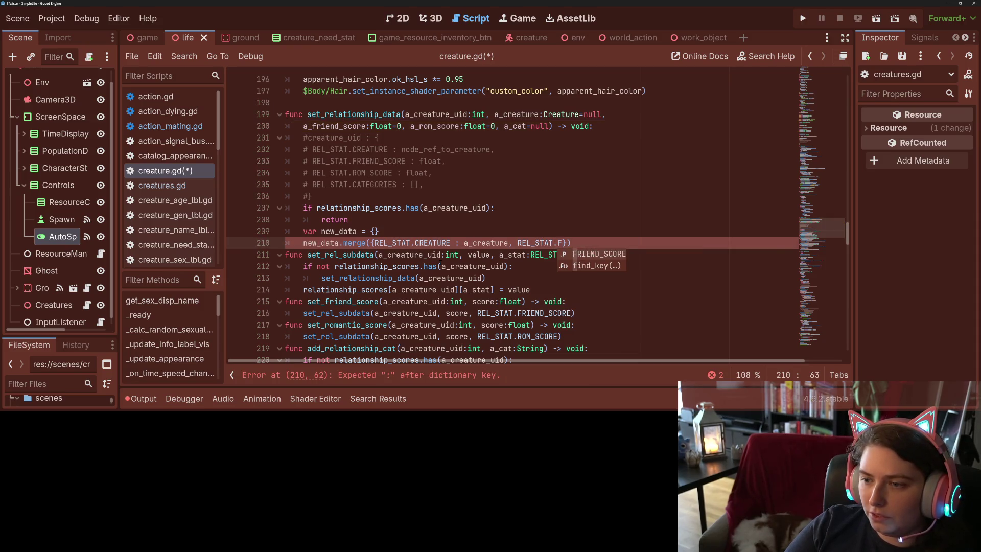
# - Add the REL_STAT.FRIEND_SCORE: a_friend_score entry and move the closing brackets to their own line
pyautogui.press('Return')
pyautogui.write(':')
pyautogui.press('BackSpace')
pyautogui.press('BackSpace')
pyautogui.press('BackSpace')
pyautogui.write(':')
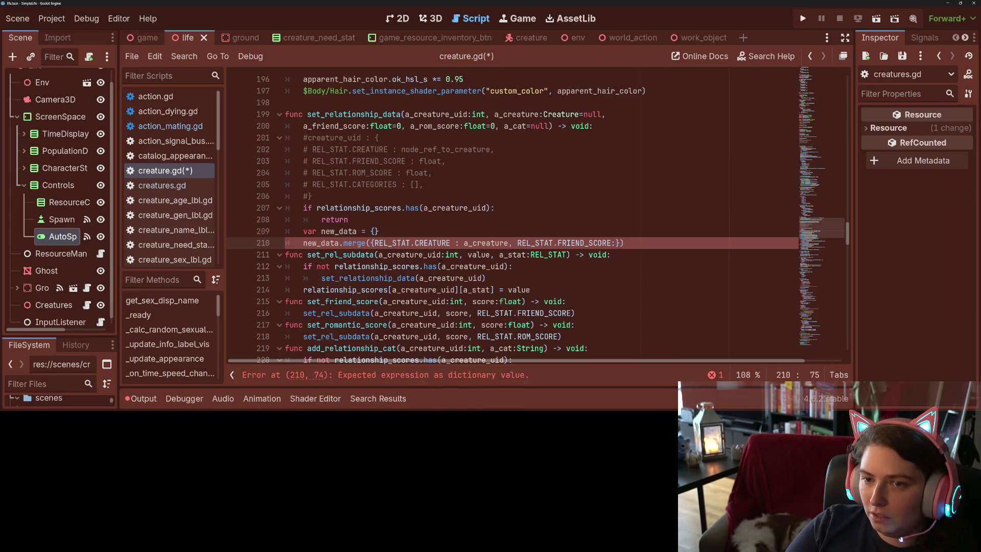
pyautogui.write(' a_')
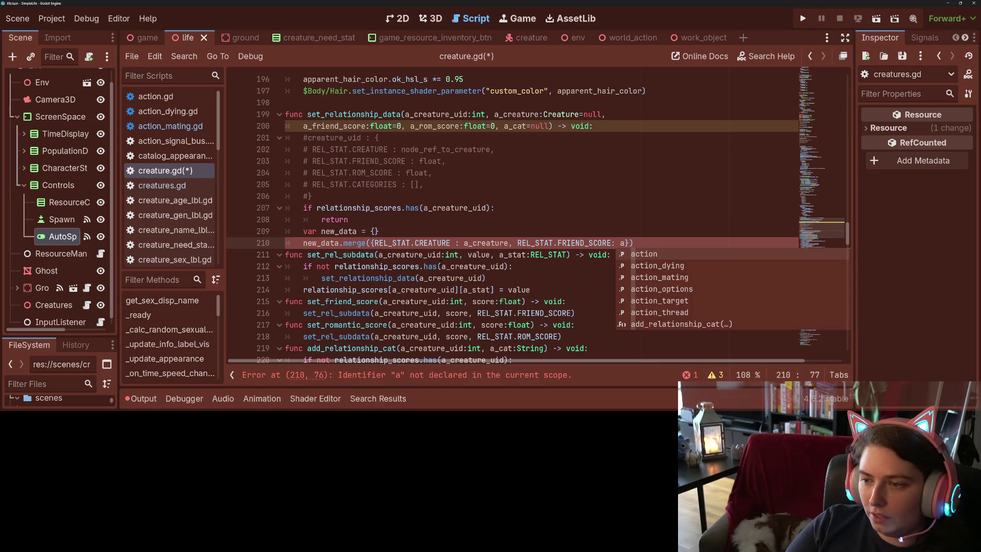
pyautogui.write('fr')
pyautogui.press('Return')
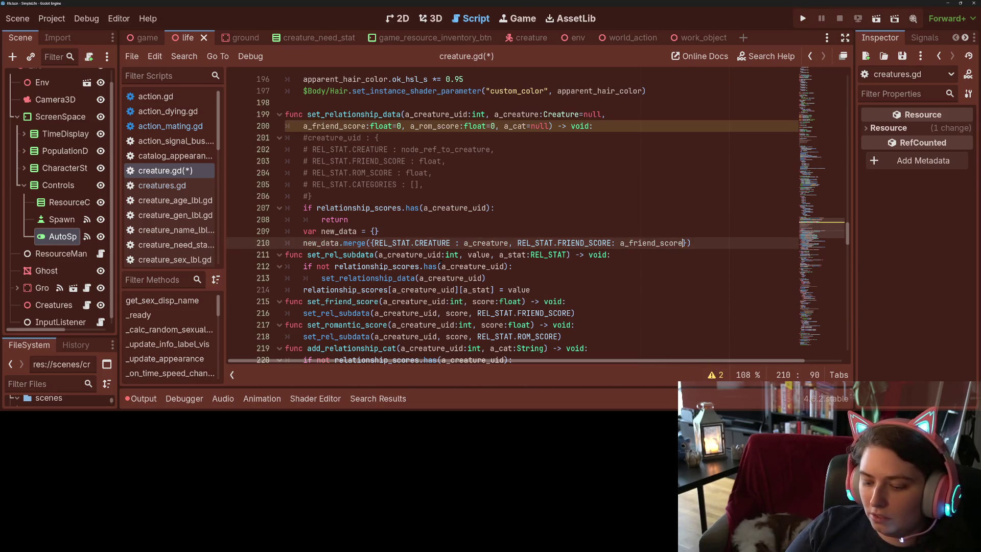
pyautogui.write(',')
pyautogui.press('Return')
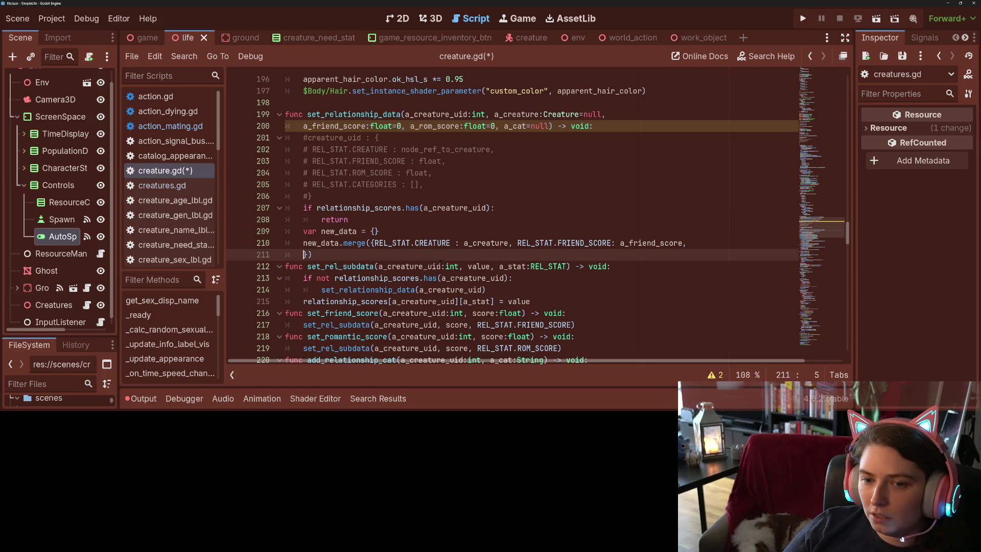
pyautogui.press('Return')
pyautogui.press('Up')
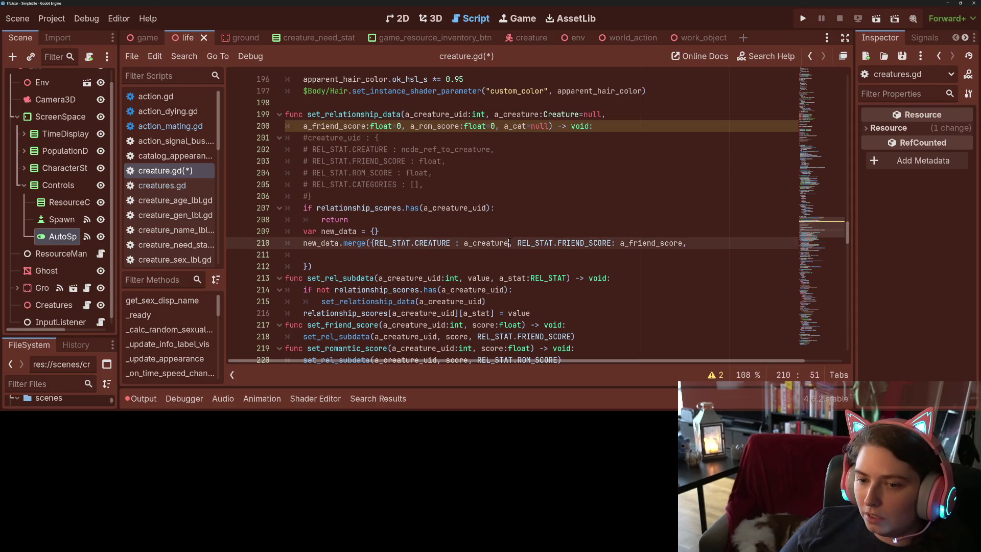
pyautogui.click(517, 243)
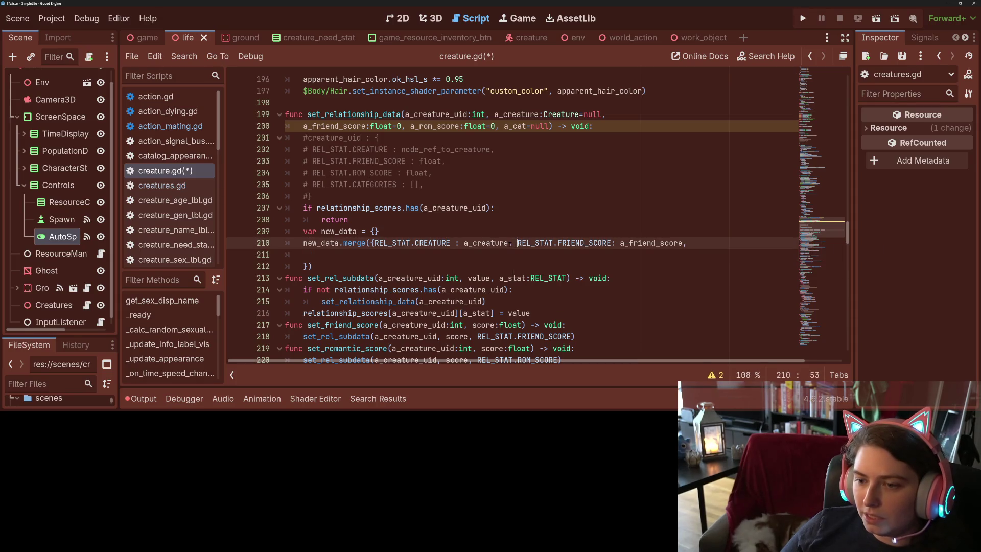
# - Fold the merge call into the new_data dictionary literal, one entry per line, removing the stray parenthesis
pyautogui.moveTo(510, 243); pyautogui.dragTo(690, 244)
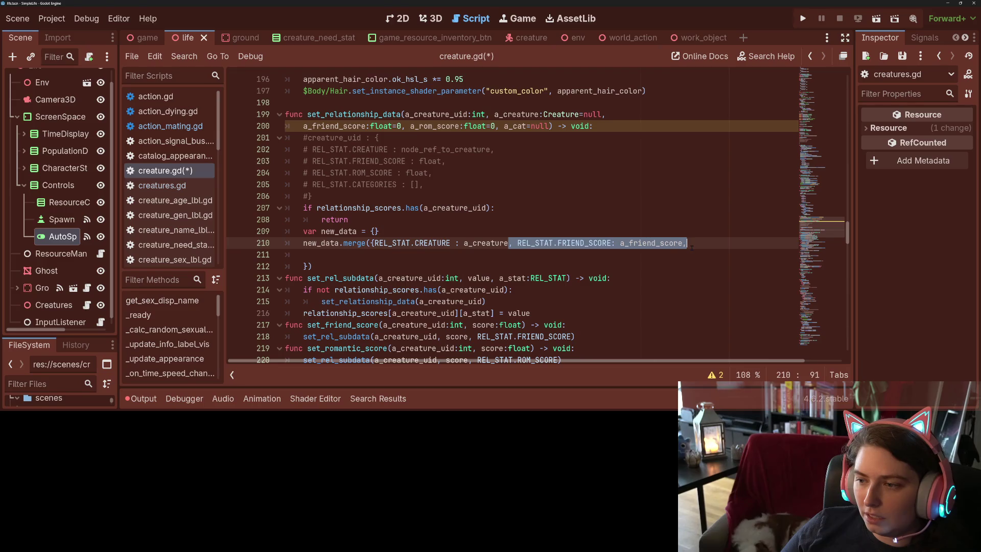
pyautogui.click(691, 248)
pyautogui.click(367, 244)
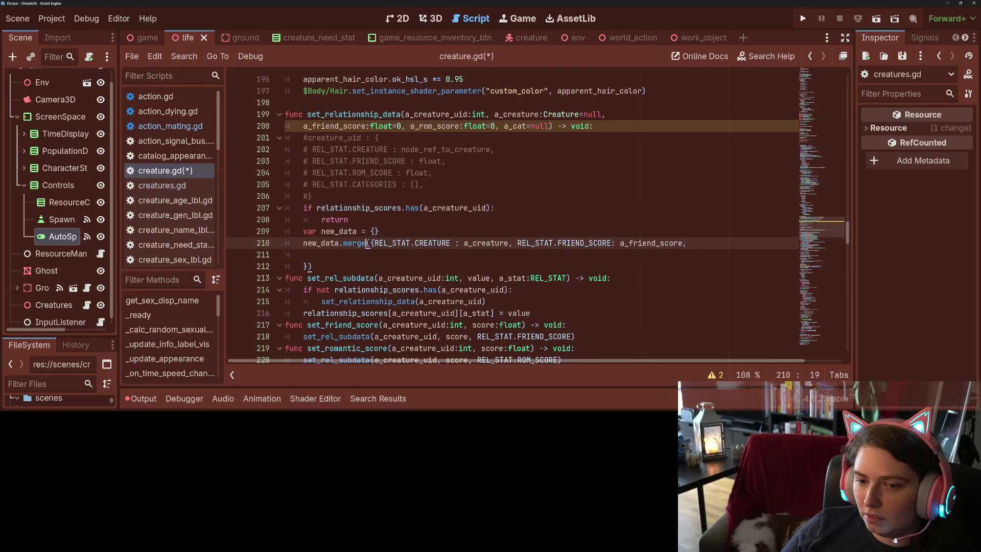
pyautogui.hotkey('shift', 'Up')
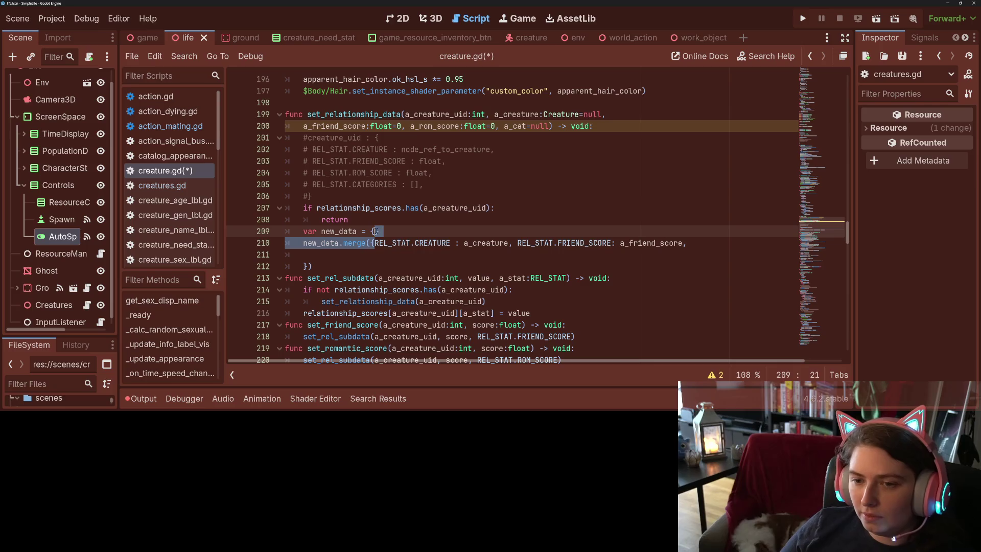
pyautogui.press('BackSpace')
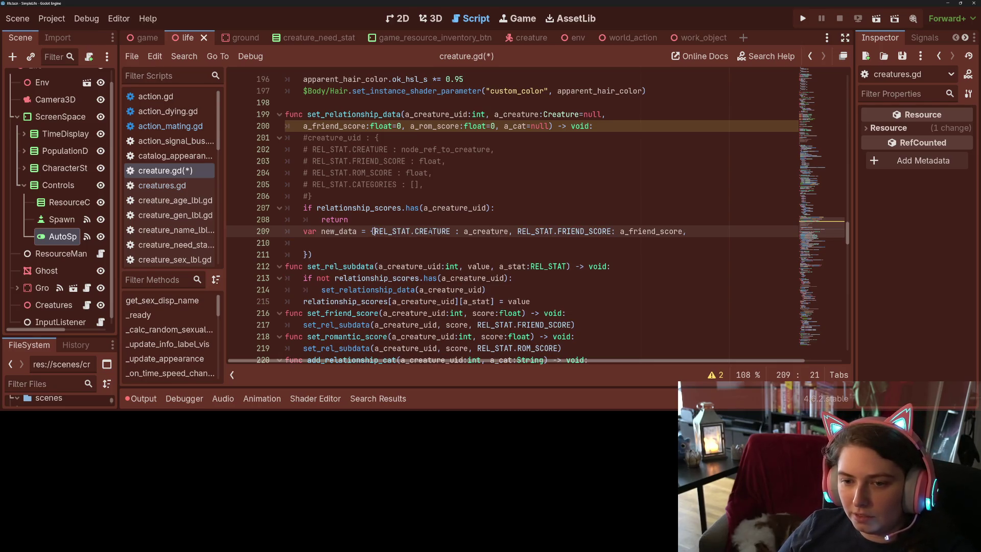
pyautogui.press('Return')
pyautogui.click(462, 244)
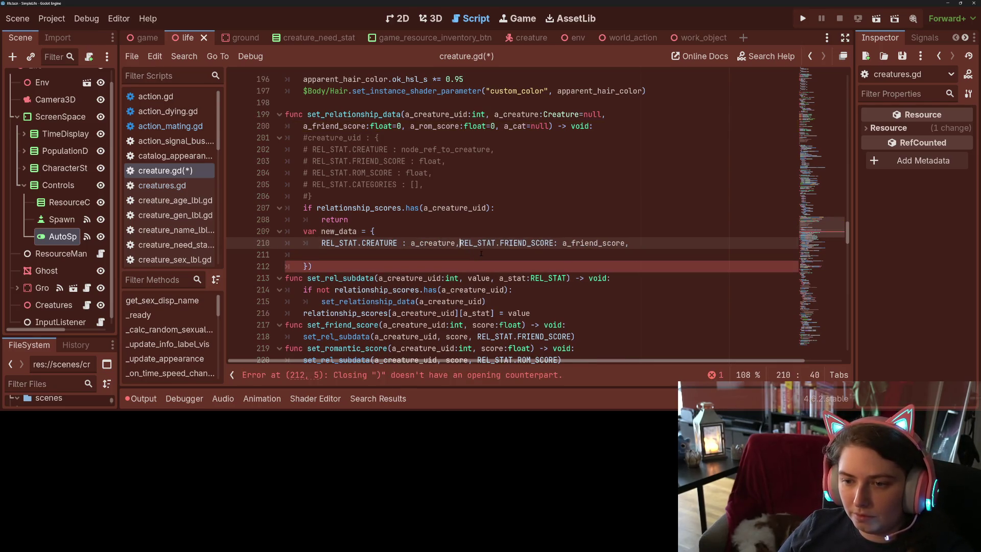
pyautogui.press('Return')
pyautogui.click(387, 269)
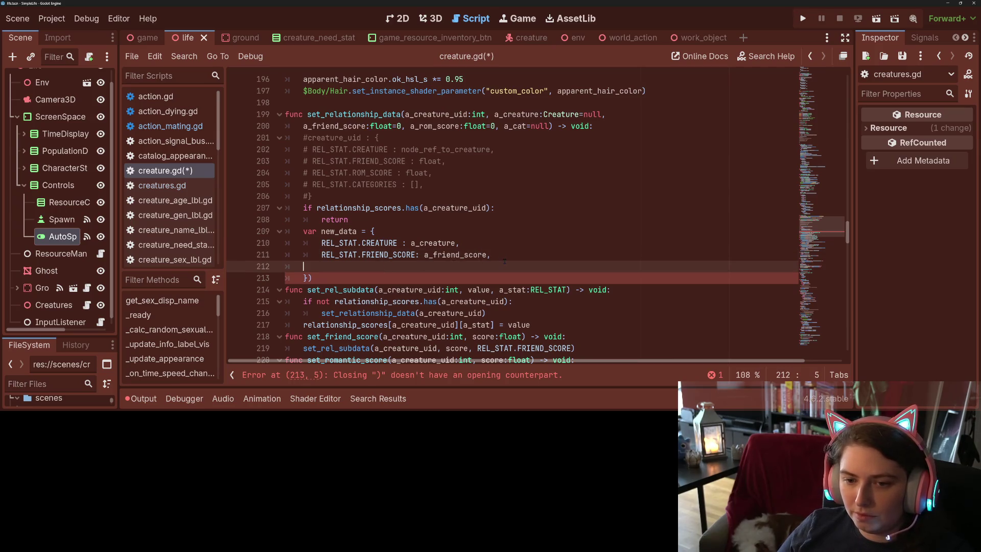
pyautogui.click(373, 278)
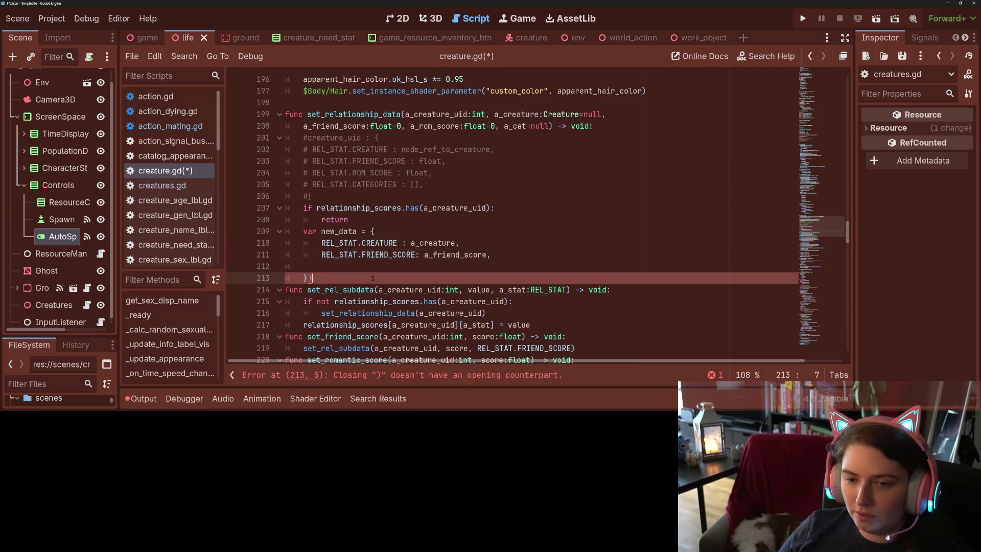
pyautogui.press('BackSpace')
pyautogui.click(375, 271)
# - Add REL_STAT.ROM_SCORE: a_rom_score and REL_STAT.CATEGORIES: a_cat entries and save creature.gd
pyautogui.write('REL_STAT.')
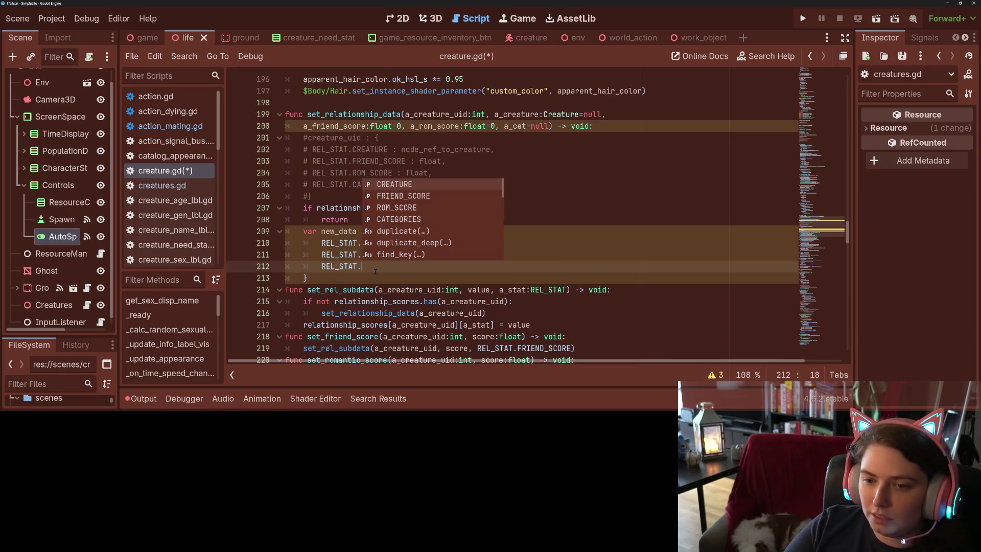
pyautogui.write('ROM')
pyautogui.press('Return')
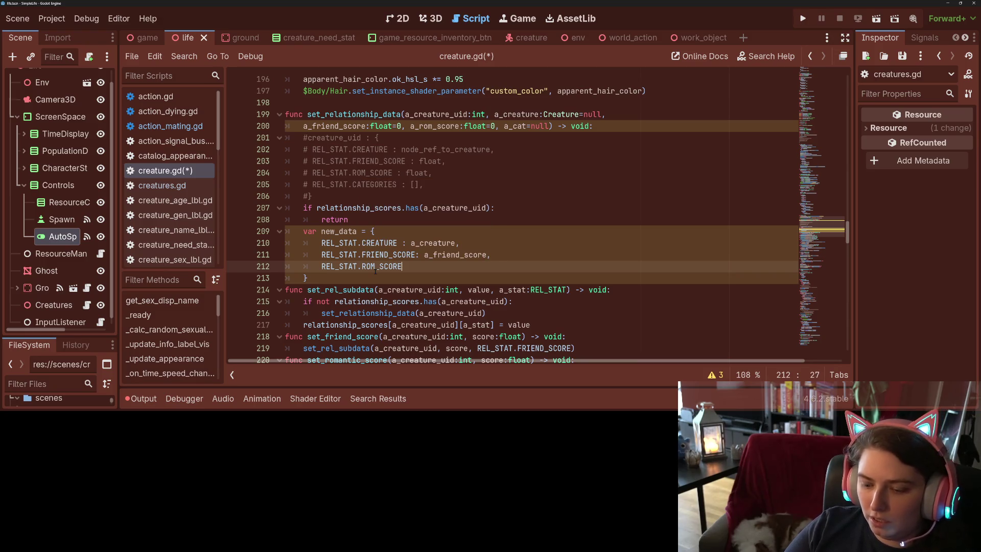
pyautogui.write('a_r')
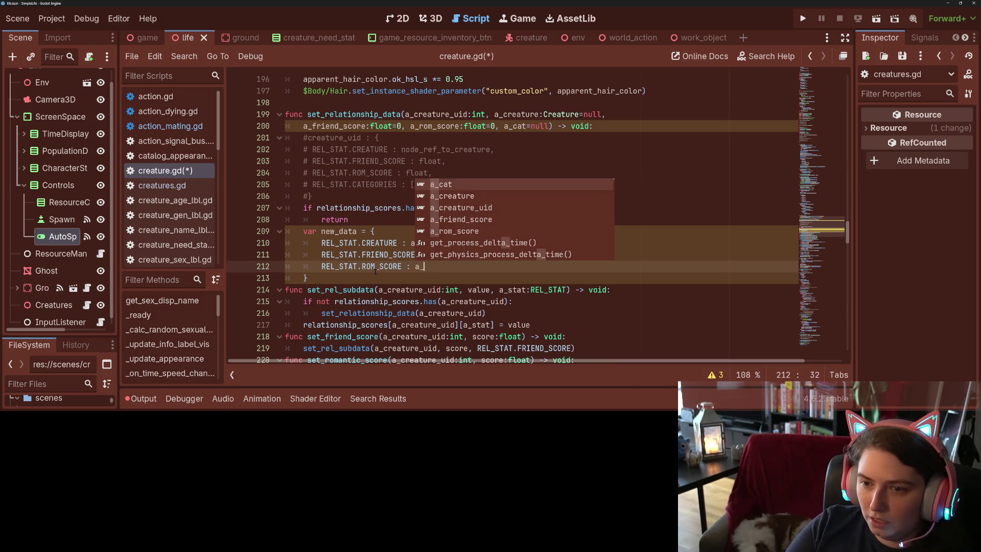
pyautogui.press('Return')
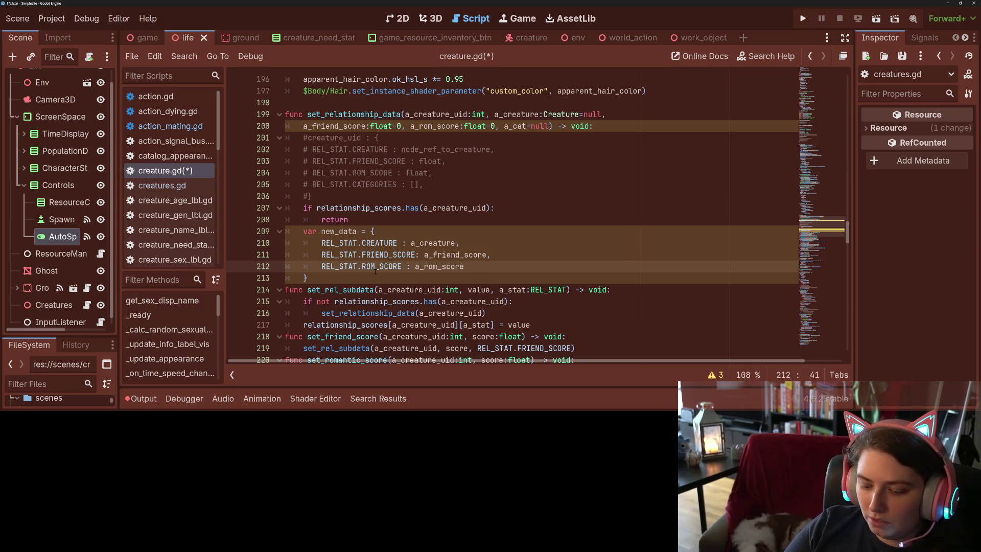
pyautogui.write(',')
pyautogui.press('Return')
pyautogui.write('REL_STAT.')
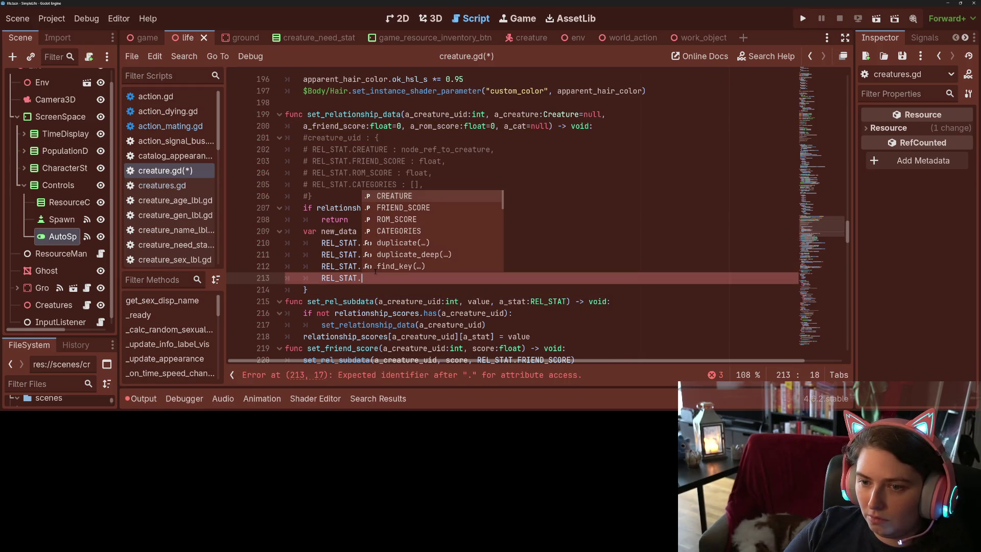
pyautogui.write('CA')
pyautogui.press('Return')
pyautogui.write(': ')
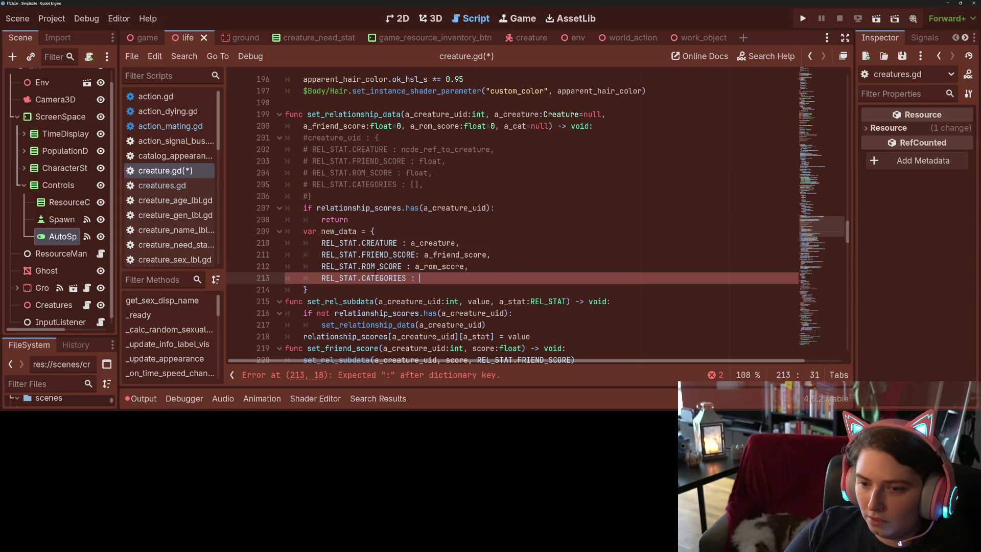
pyautogui.write('a_ca')
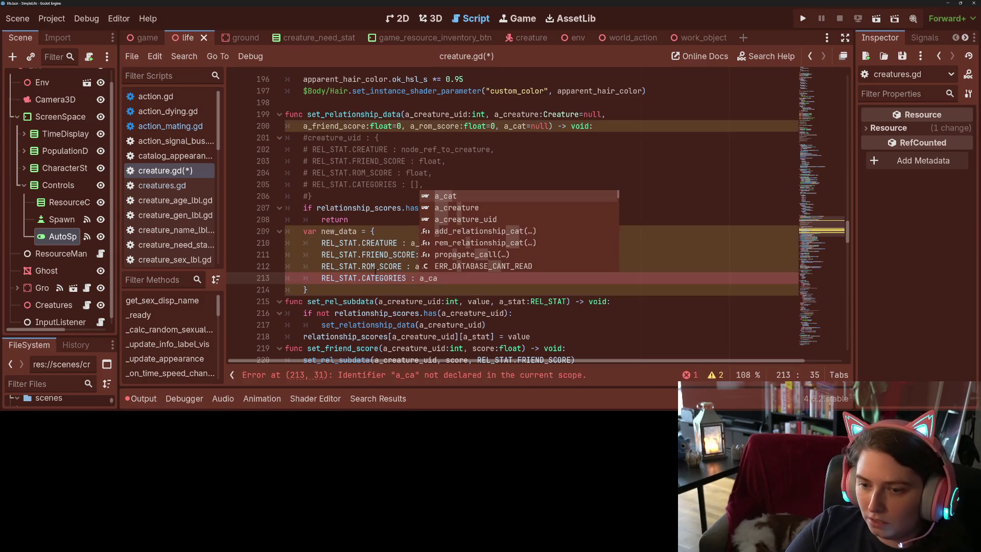
pyautogui.write('t')
pyautogui.hotkey('ctrl', 's')
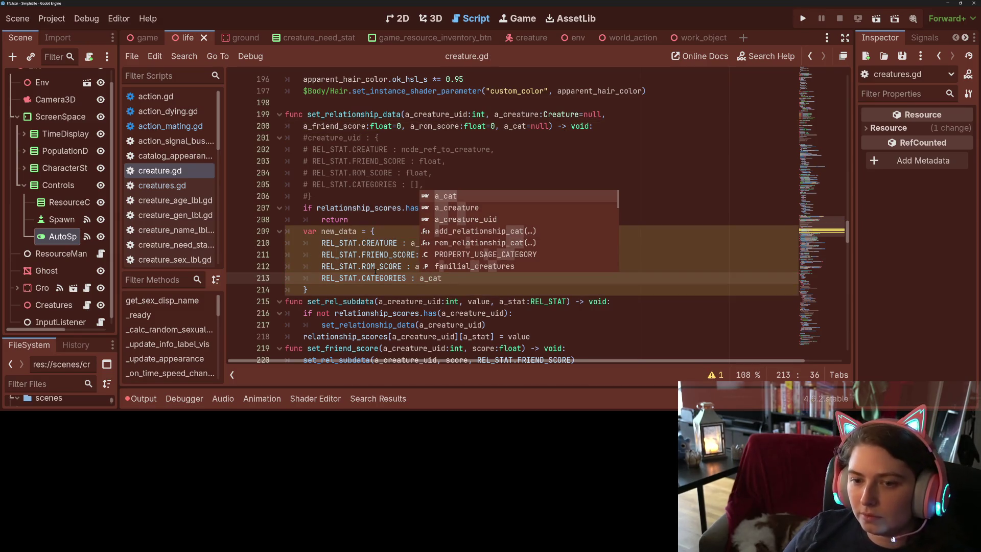
pyautogui.click(375, 266)
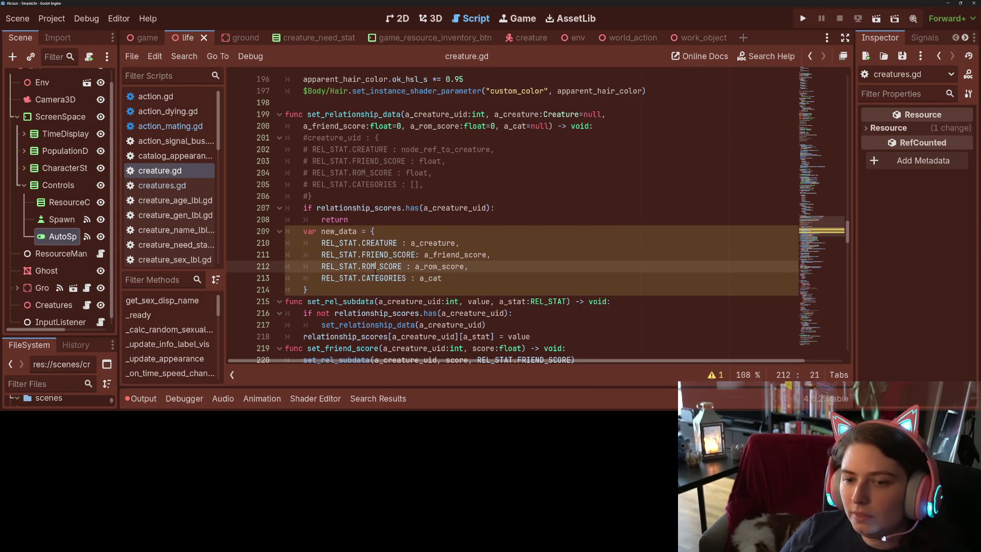
pyautogui.click(340, 285)
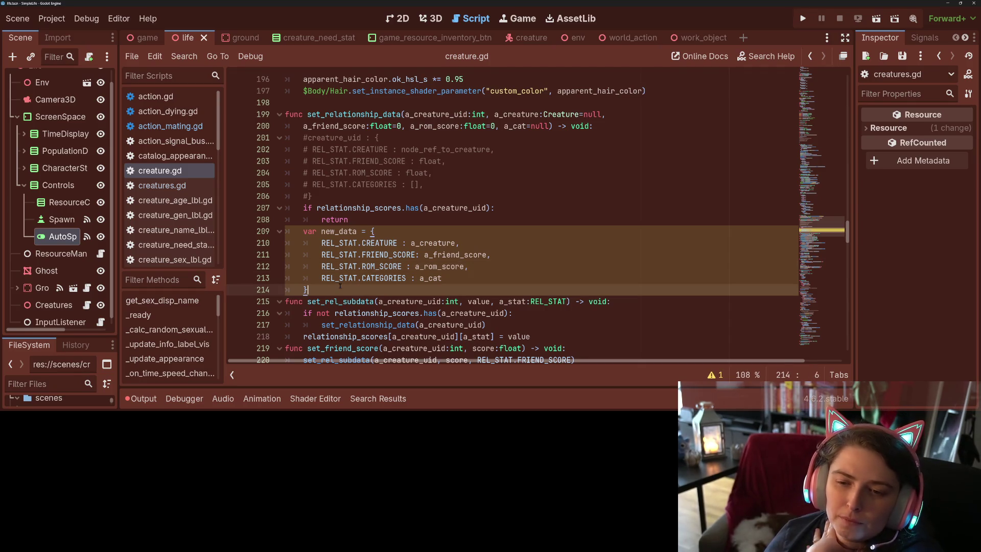
pyautogui.doubleClick(309, 230)
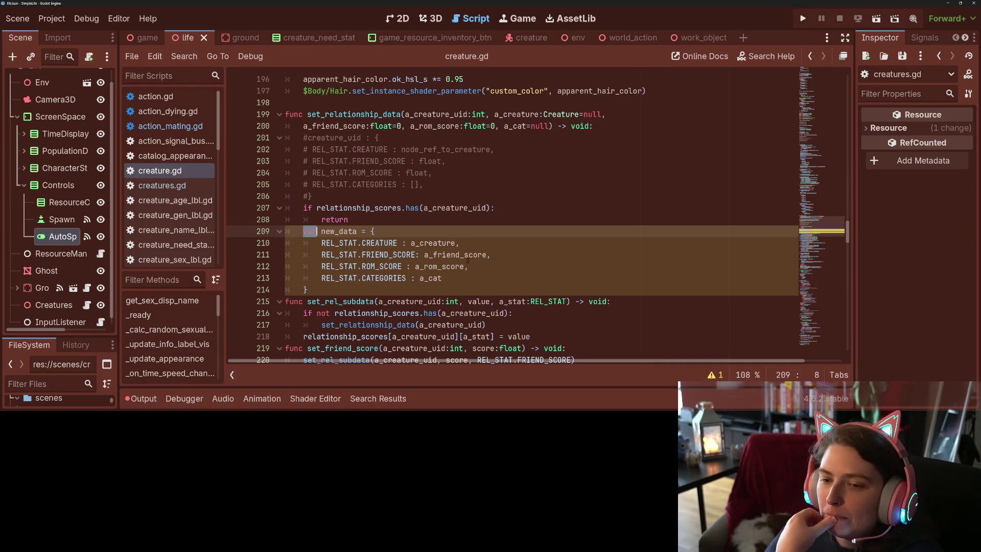
pyautogui.doubleClick(441, 242)
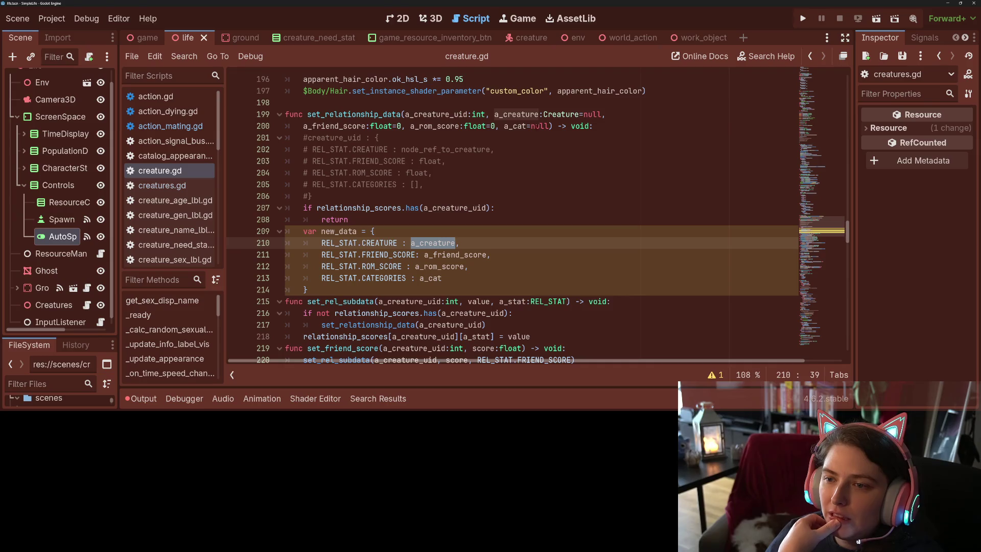
pyautogui.moveTo(549, 126); pyautogui.dragTo(486, 115)
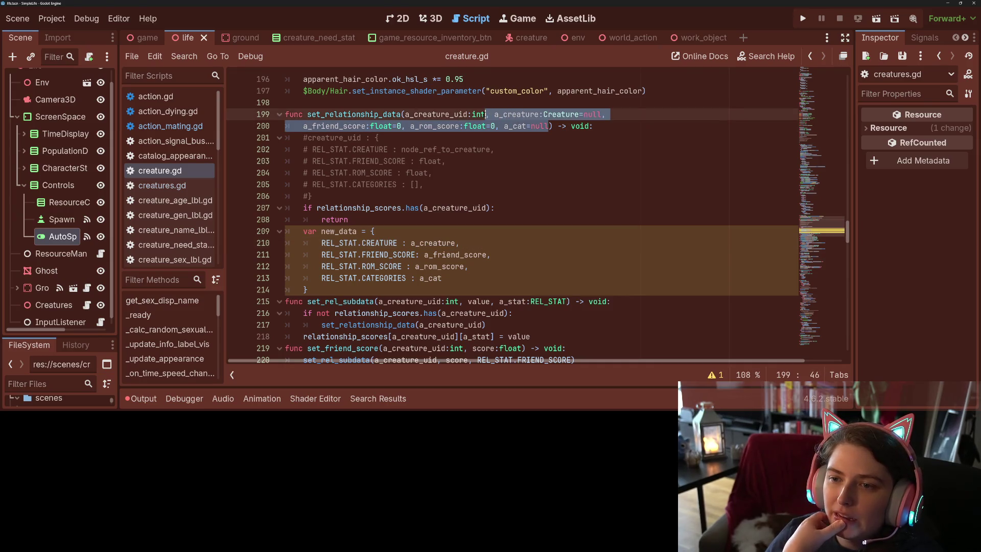
pyautogui.press('BackSpace')
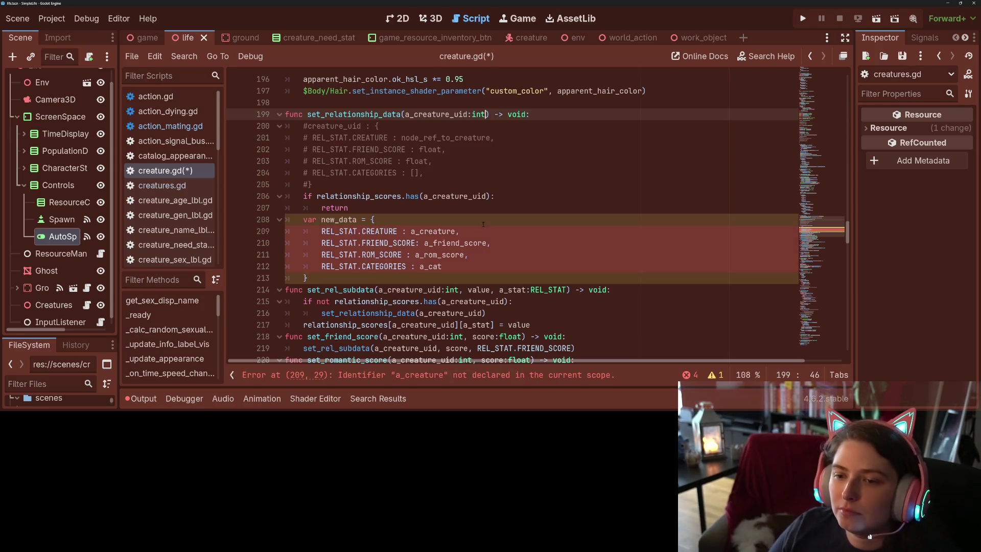
pyautogui.doubleClick(442, 231)
pyautogui.write('null')
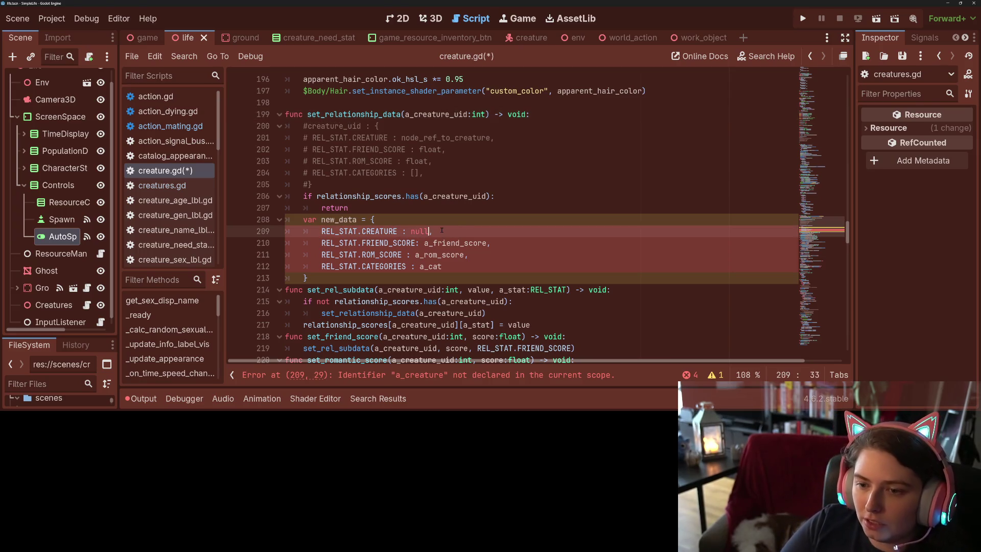
pyautogui.doubleClick(448, 243)
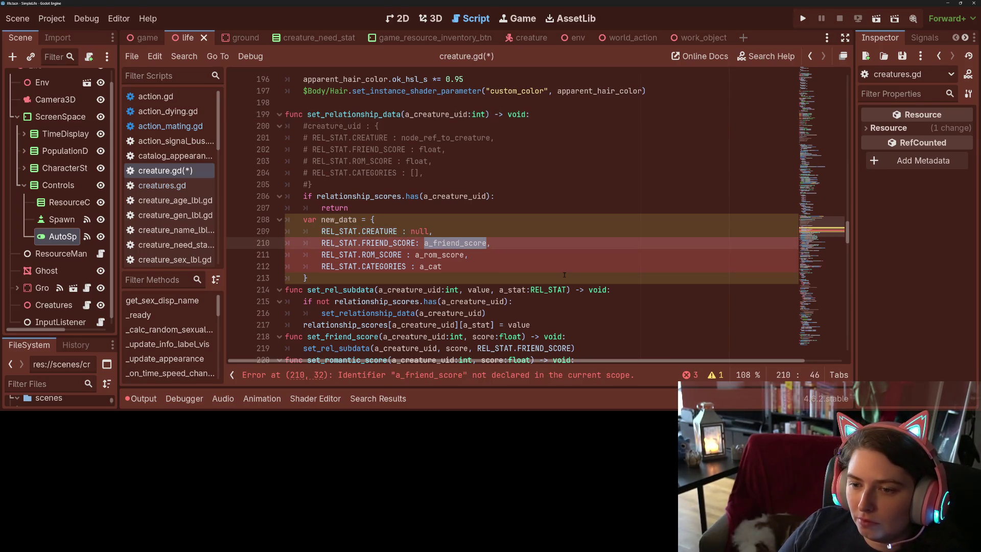
pyautogui.hotkey('ctrl', 'z')
pyautogui.hotkey('ctrl', 'z')
pyautogui.hotkey('ctrl', 'z')
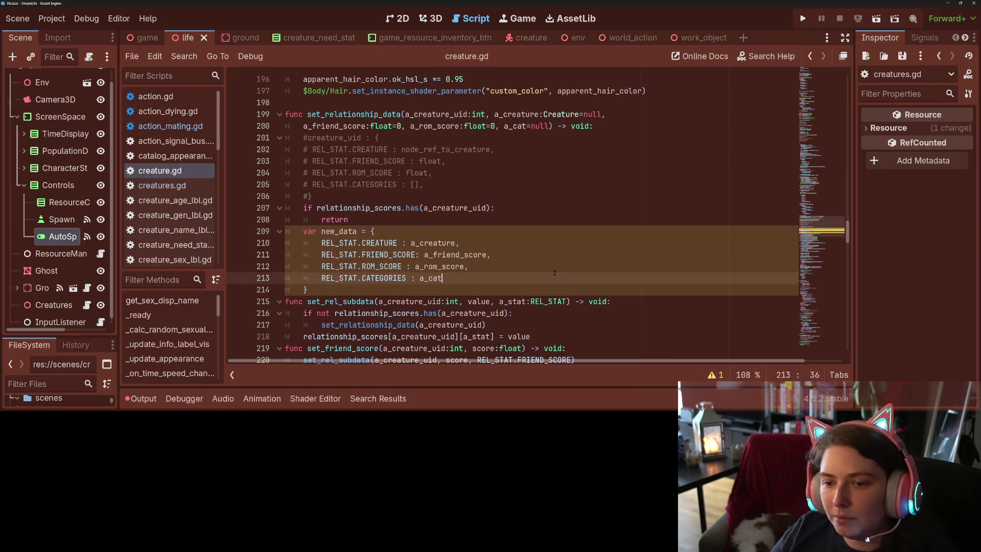
pyautogui.doubleClick(427, 243)
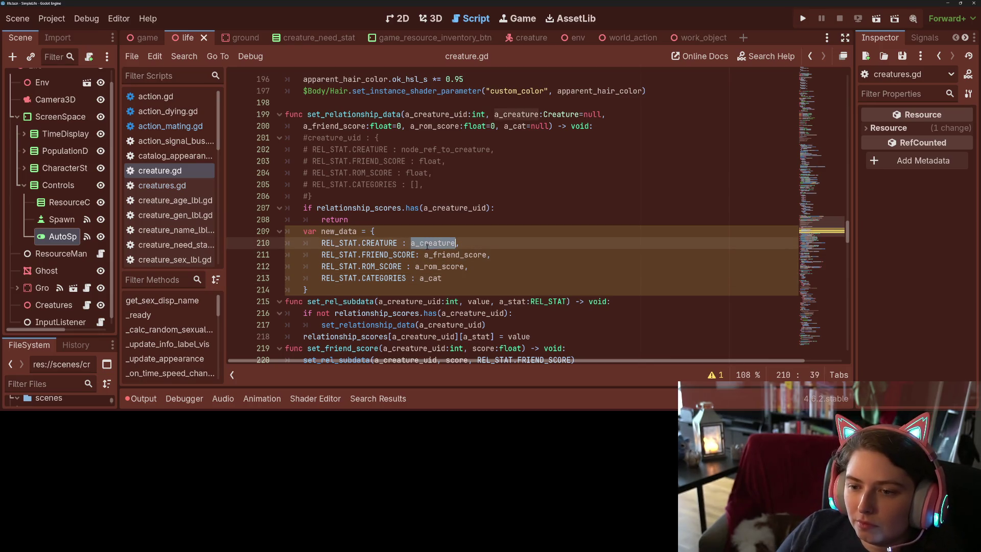
pyautogui.doubleClick(431, 256)
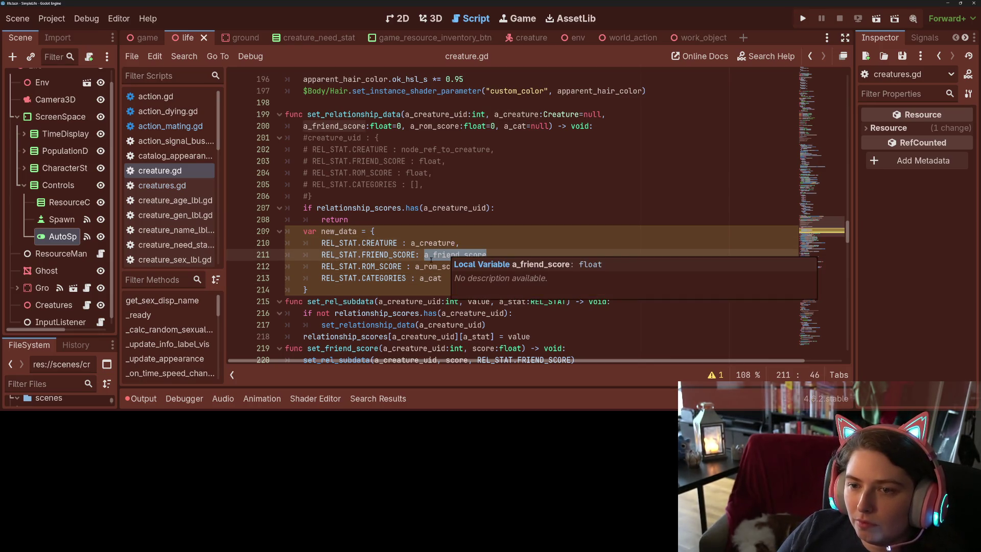
pyautogui.doubleClick(429, 266)
pyautogui.click(429, 278)
pyautogui.doubleClick(428, 278)
pyautogui.press('Right')
pyautogui.scroll(-2, 457, 278)
# - Add relationship_scores.merge({a_creature_uid: new_data}) after the new_data dictionary and save
pyautogui.scroll(1, 352, 256)
pyautogui.click(352, 256)
pyautogui.press('Return')
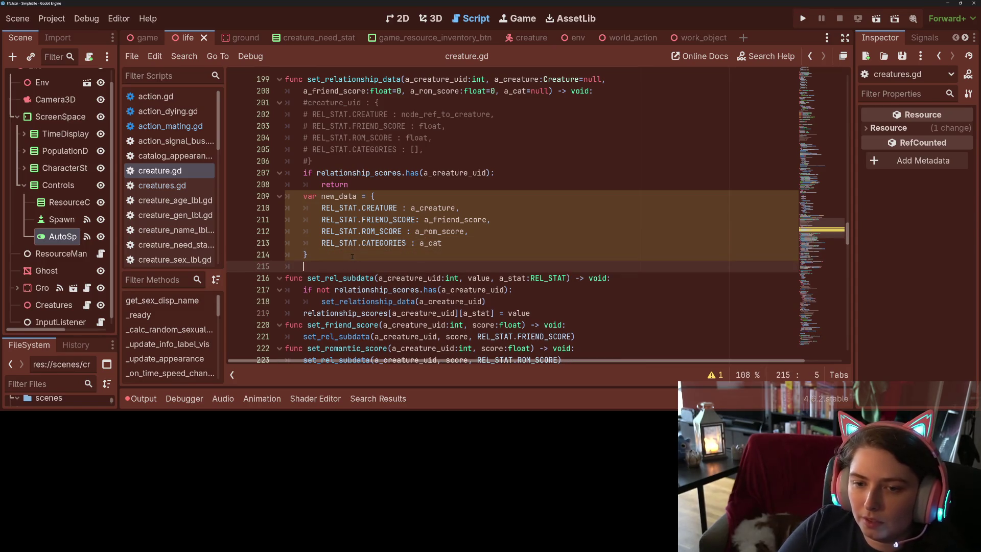
pyautogui.write('rel')
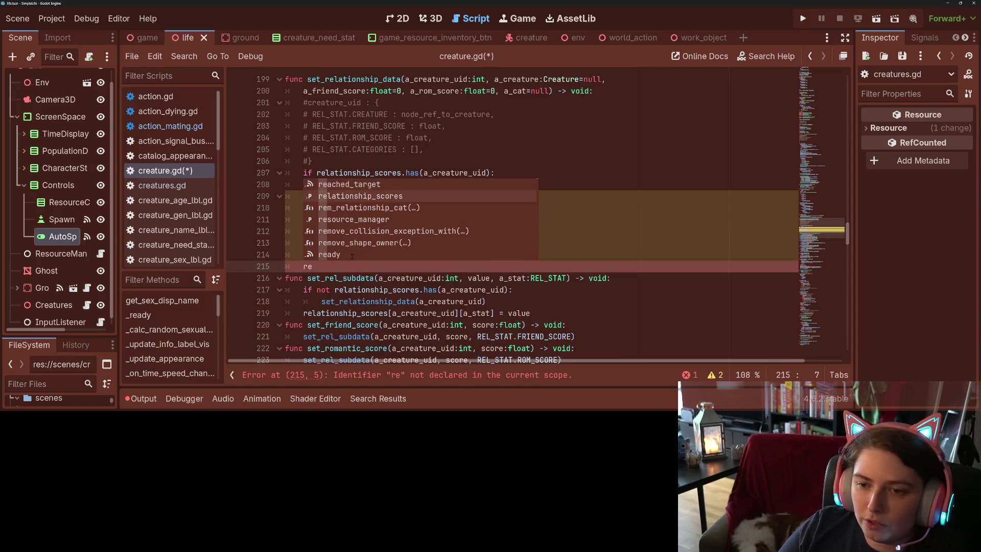
pyautogui.press('Return')
pyautogui.write('.mer')
pyautogui.press('Return')
pyautogui.write('{')
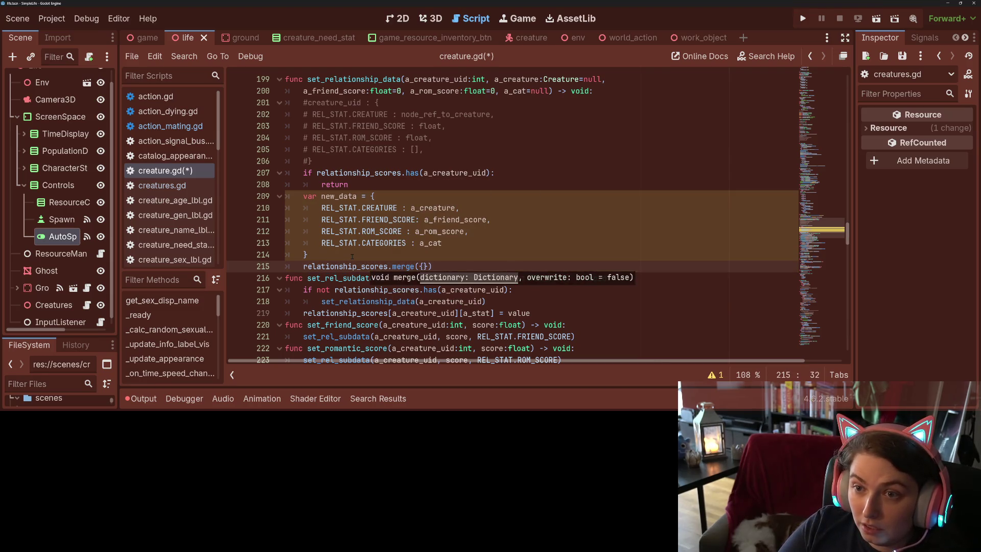
pyautogui.write('a_cre')
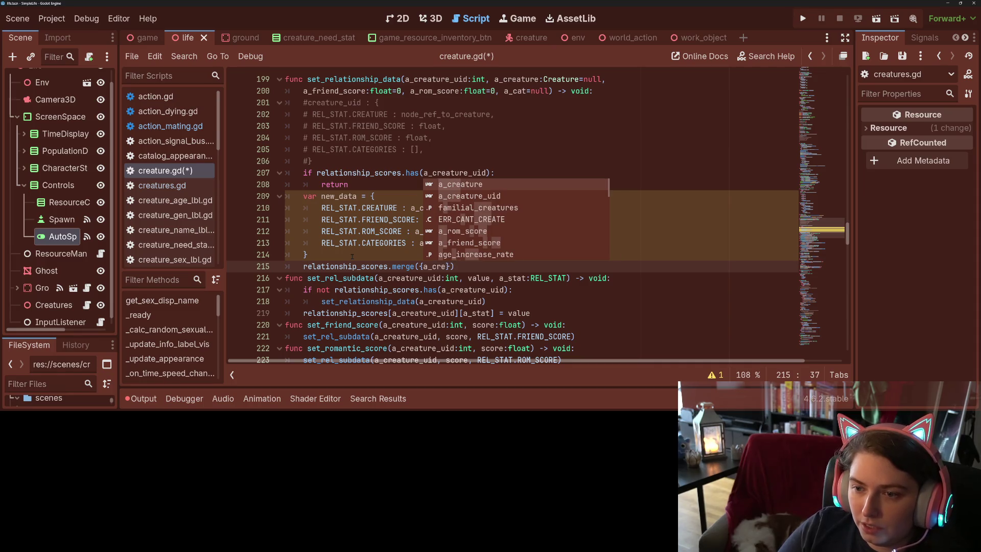
pyautogui.press('Down')
pyautogui.press('Return')
pyautogui.write(': ')
pyautogui.write('new_data')
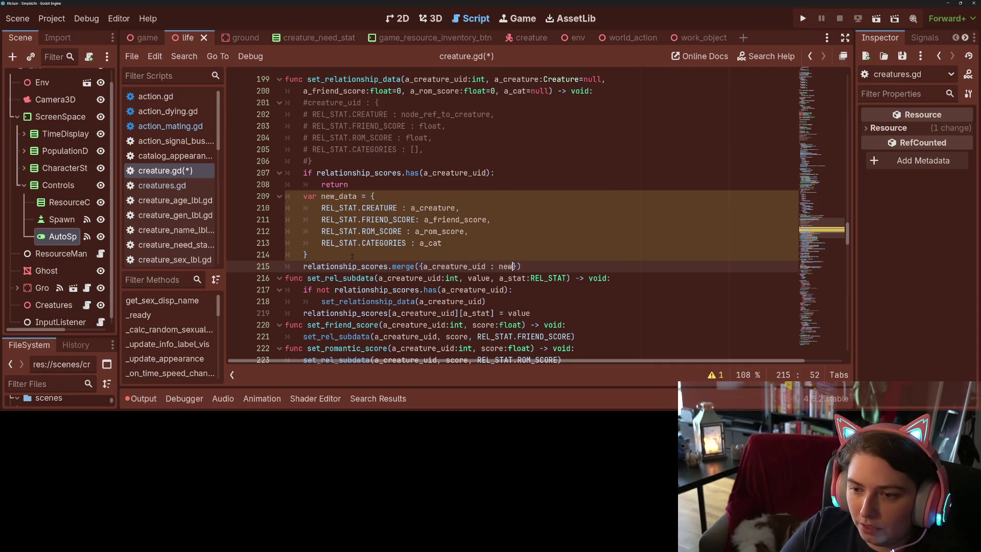
pyautogui.hotkey('ctrl', 's')
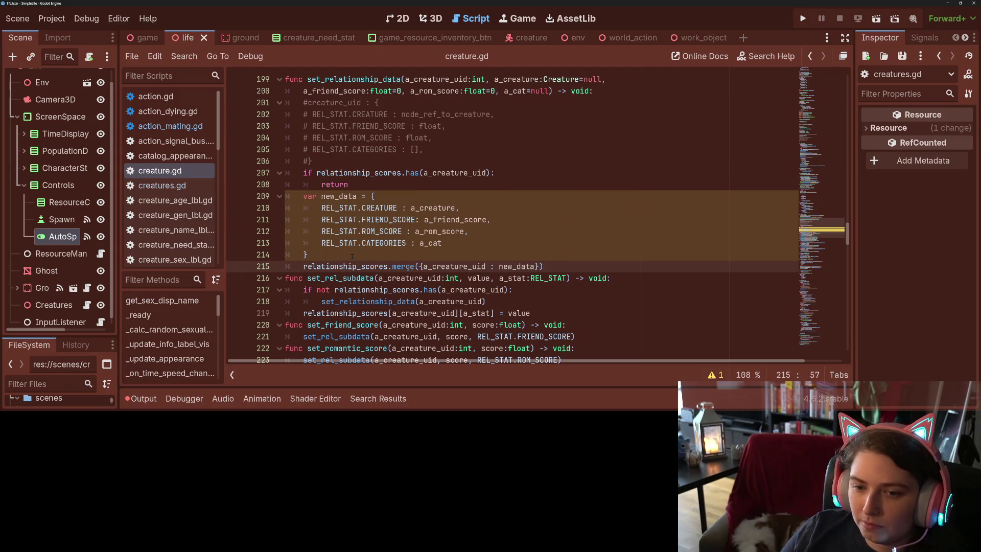
# - Add a blank line after the merge call, save again, and look up set_relationship_data's usages
pyautogui.press('Return')
pyautogui.hotkey('ctrl', 's')
pyautogui.doubleClick(354, 79)
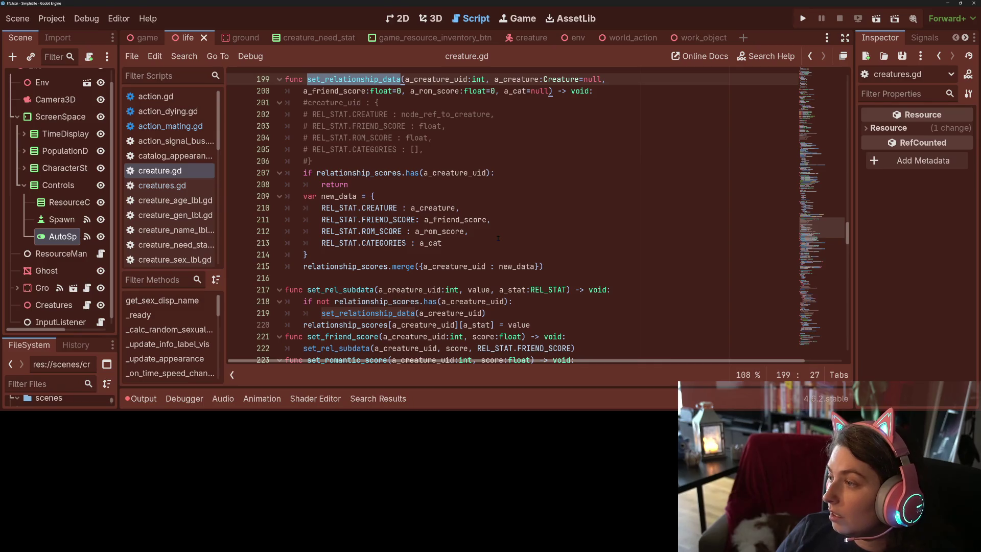
# - Rename the helper definition on line 217 to _set_rel_subdata
pyautogui.scroll(-5, 497, 238)
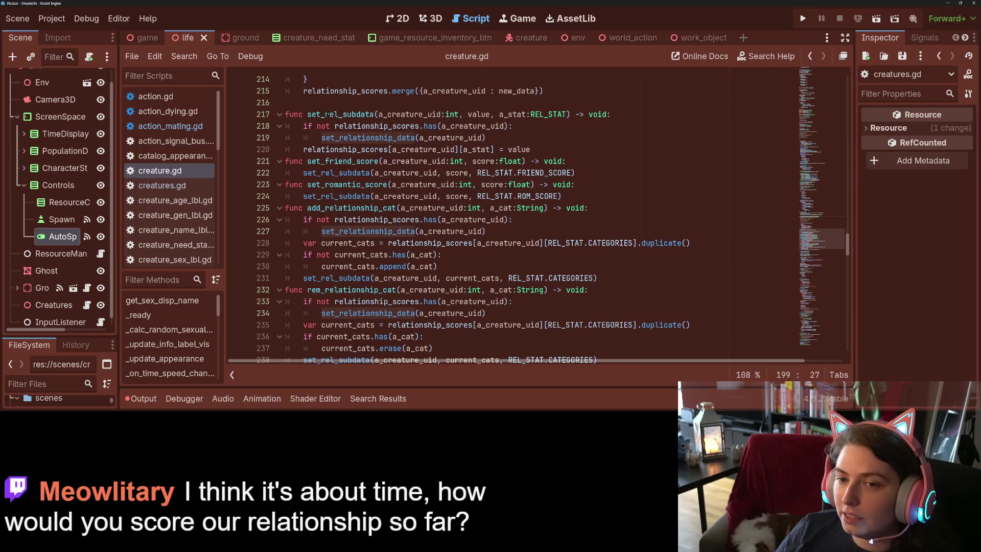
pyautogui.click(327, 162)
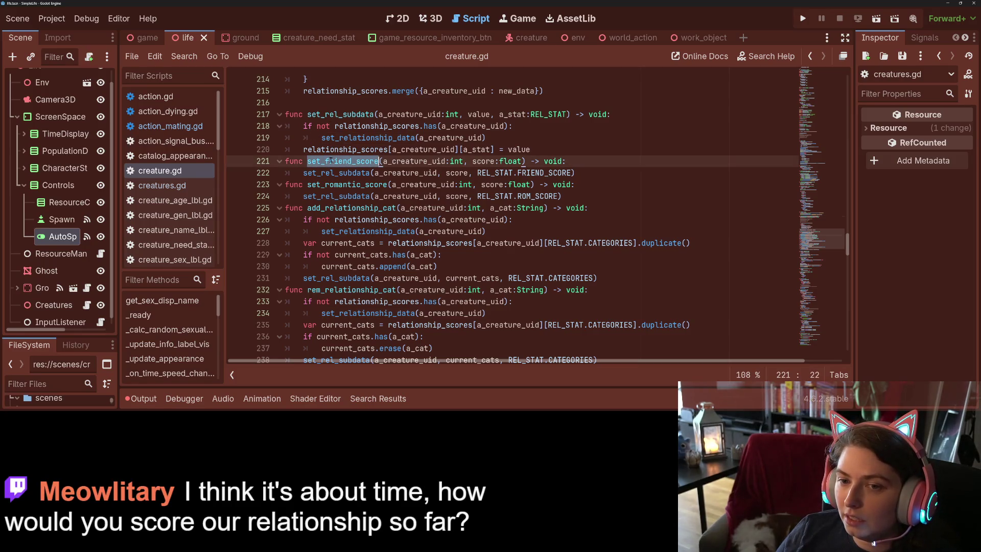
pyautogui.click(307, 114)
pyautogui.write('_')
# - Change the set_rel_subdata calls on lines 222, 224, 231 and 238 to _set_rel_subdata
pyautogui.click(302, 161)
pyautogui.click(303, 173)
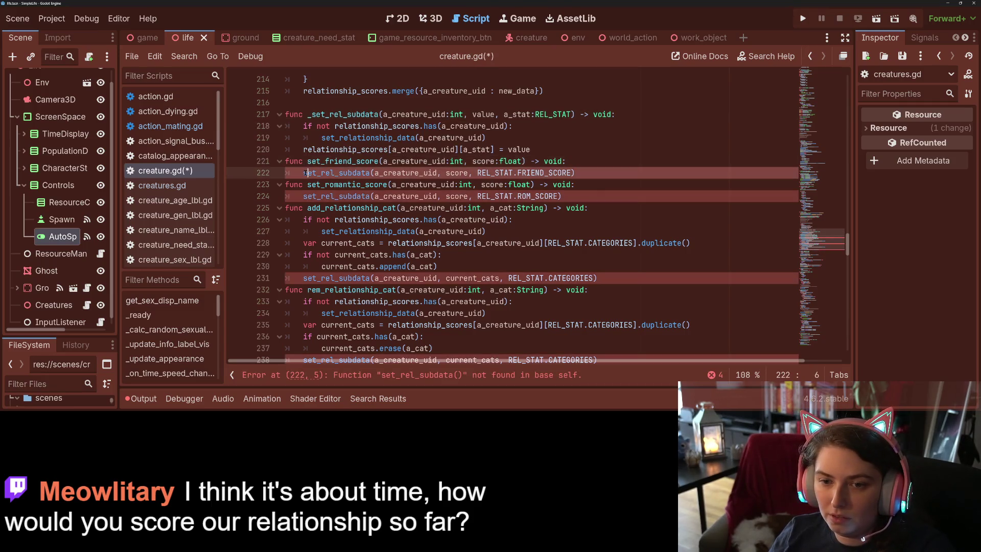
pyautogui.write('_')
pyautogui.click(304, 196)
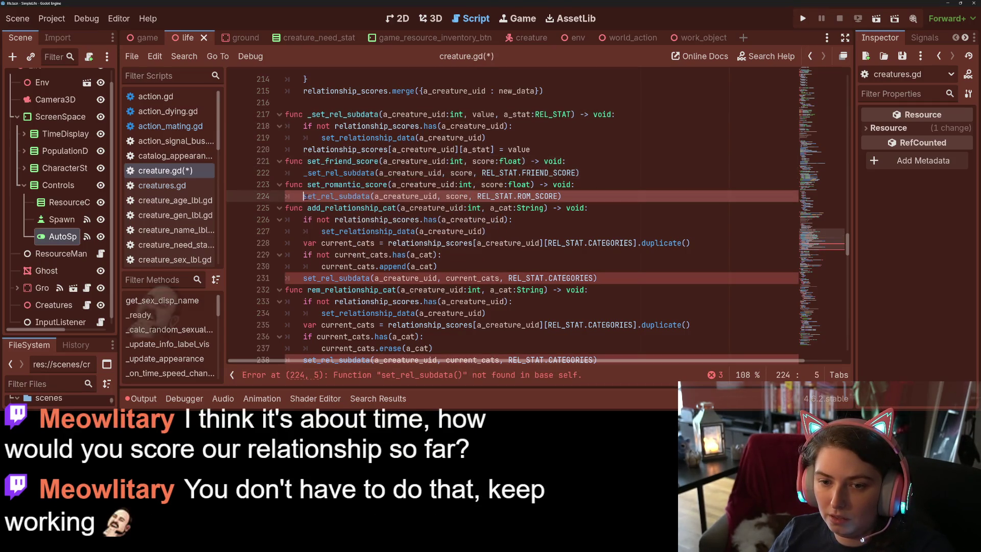
pyautogui.write('_')
pyautogui.click(286, 278)
pyautogui.click(303, 278)
pyautogui.write('_')
pyautogui.scroll(-4, 296, 266)
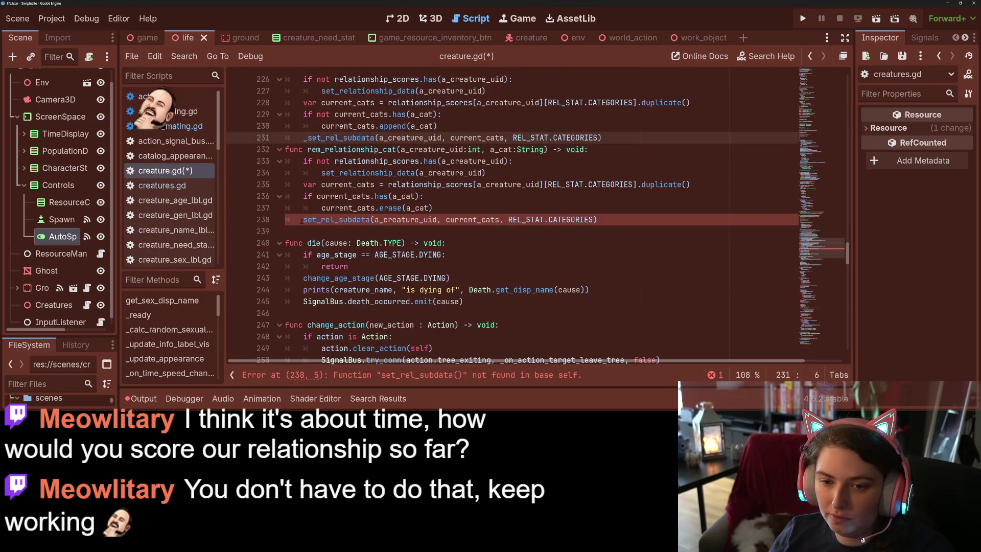
pyautogui.click(302, 220)
pyautogui.write('_')
# - Save creature.gd and dismiss the autocomplete suggestion list
pyautogui.hotkey('ctrl', 's')
pyautogui.click(300, 222)
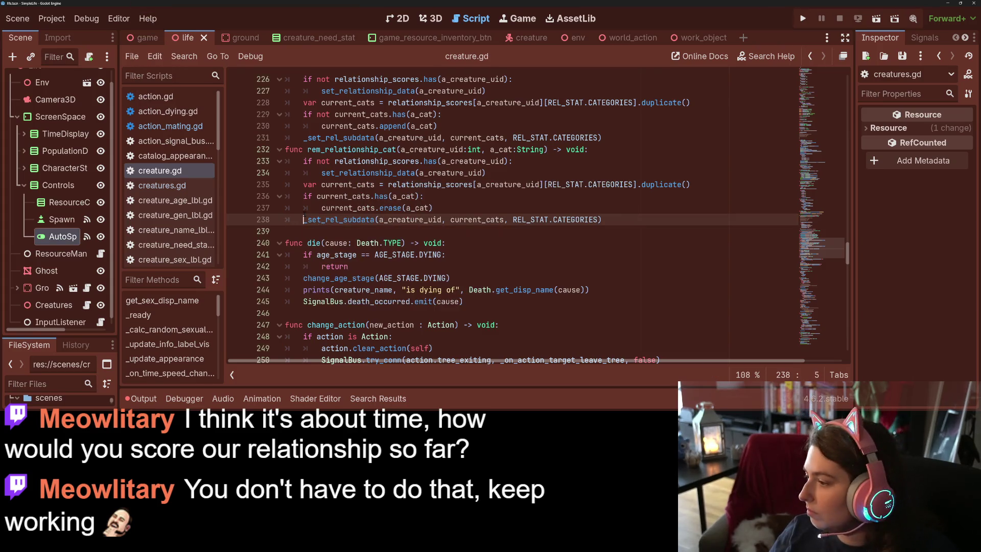
pyautogui.moveTo(304, 218)
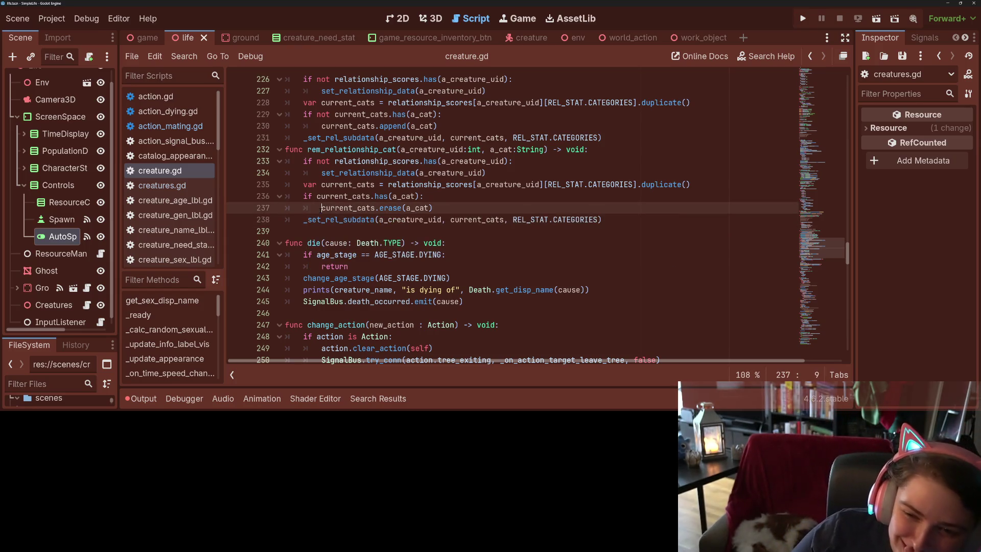
pyautogui.doubleClick(315, 220)
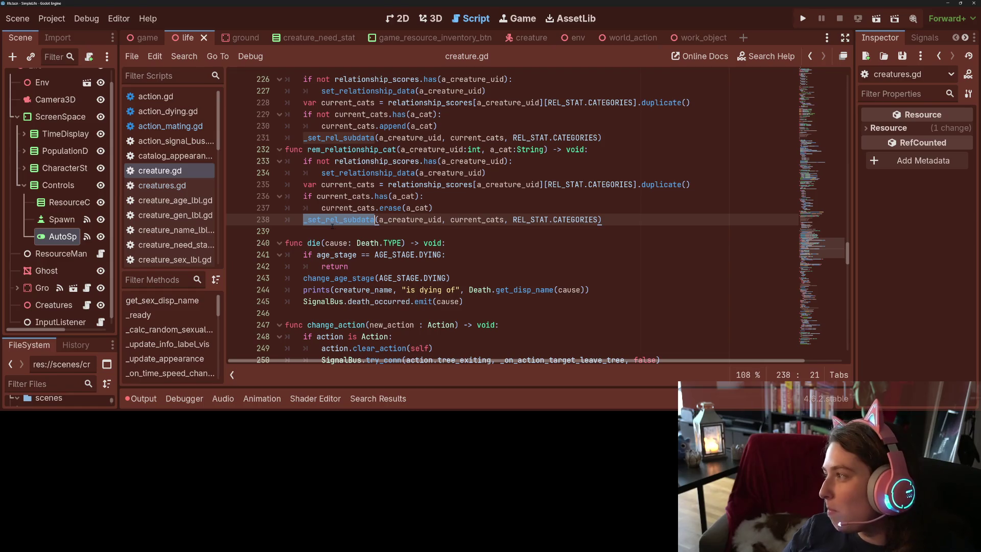
pyautogui.scroll(3, 332, 225)
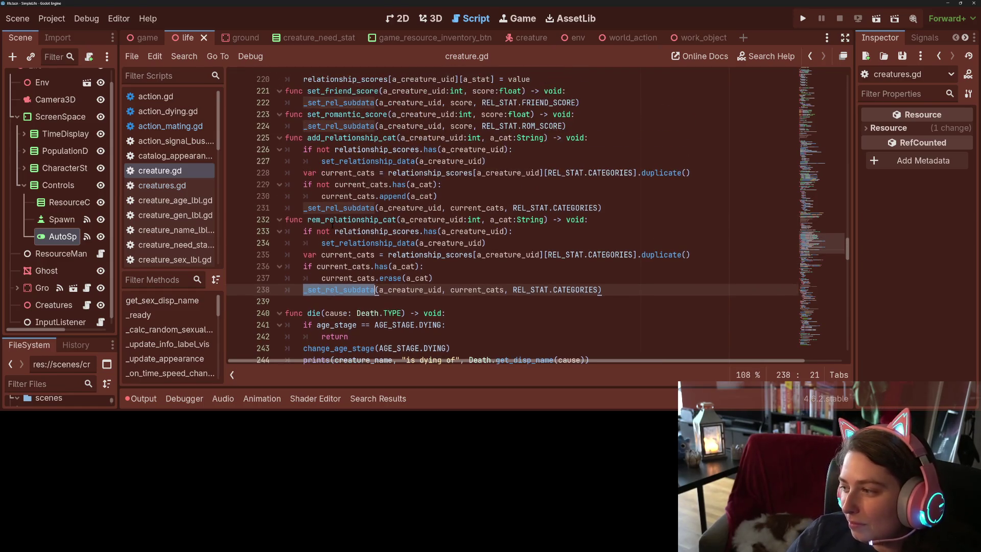
pyautogui.doubleClick(357, 254)
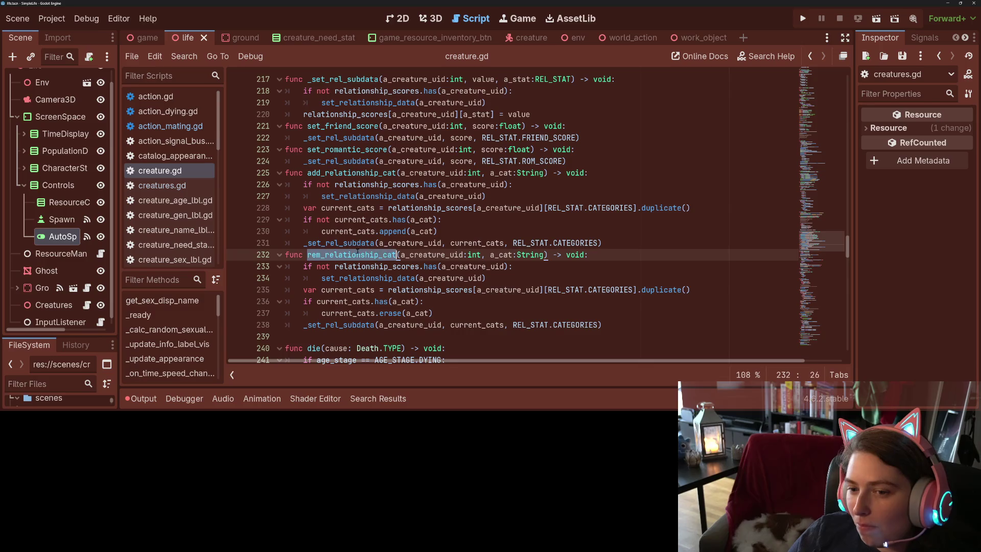